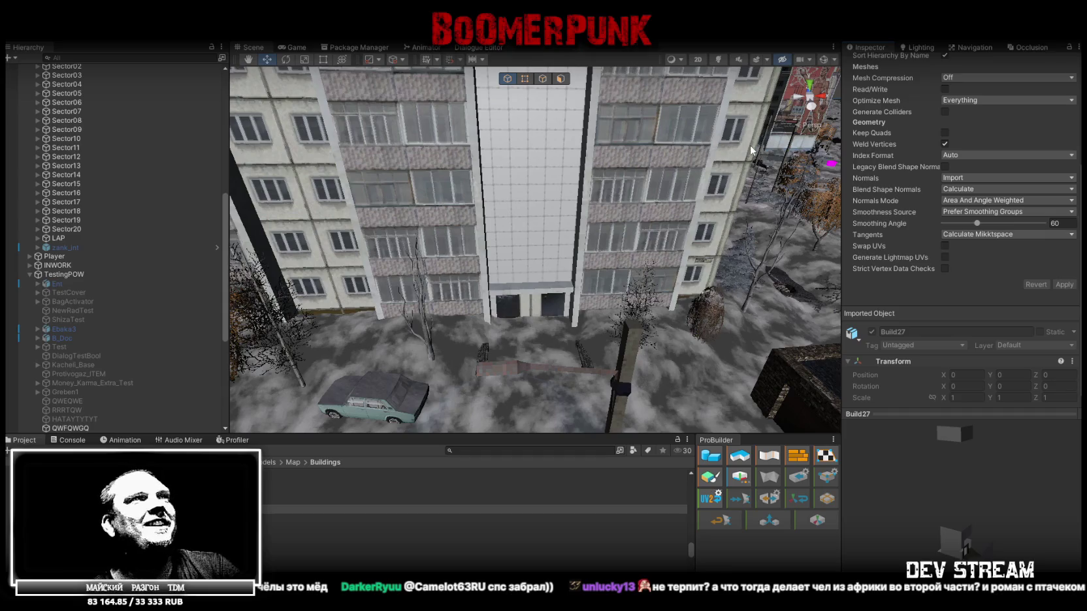
- Drop the Build27 model under rus_build_9et_02a and orbit the view to find it
click(624, 185)
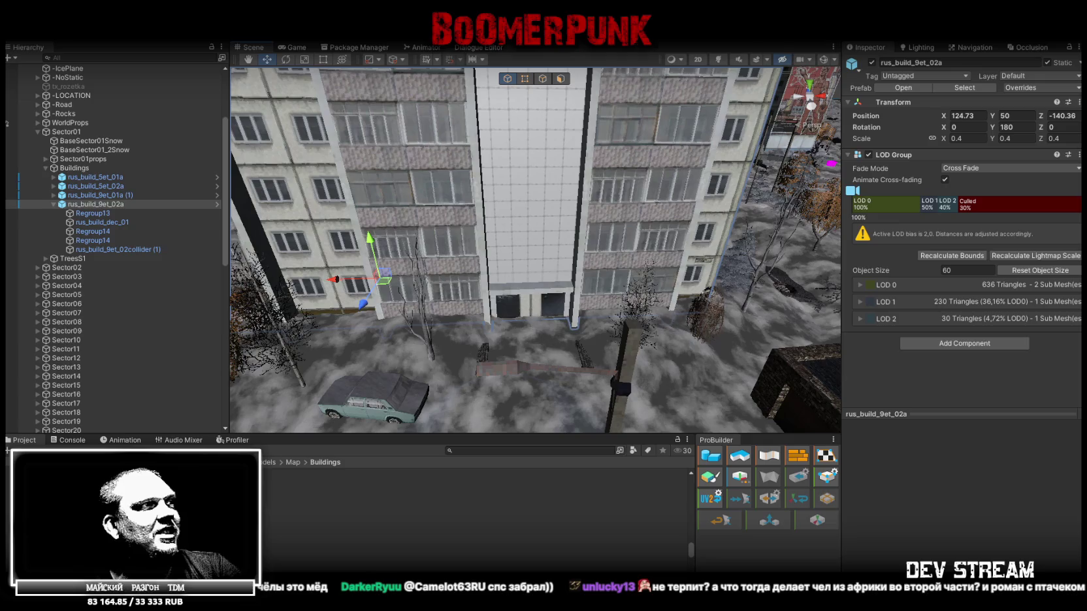
drag(326, 496, 95, 204)
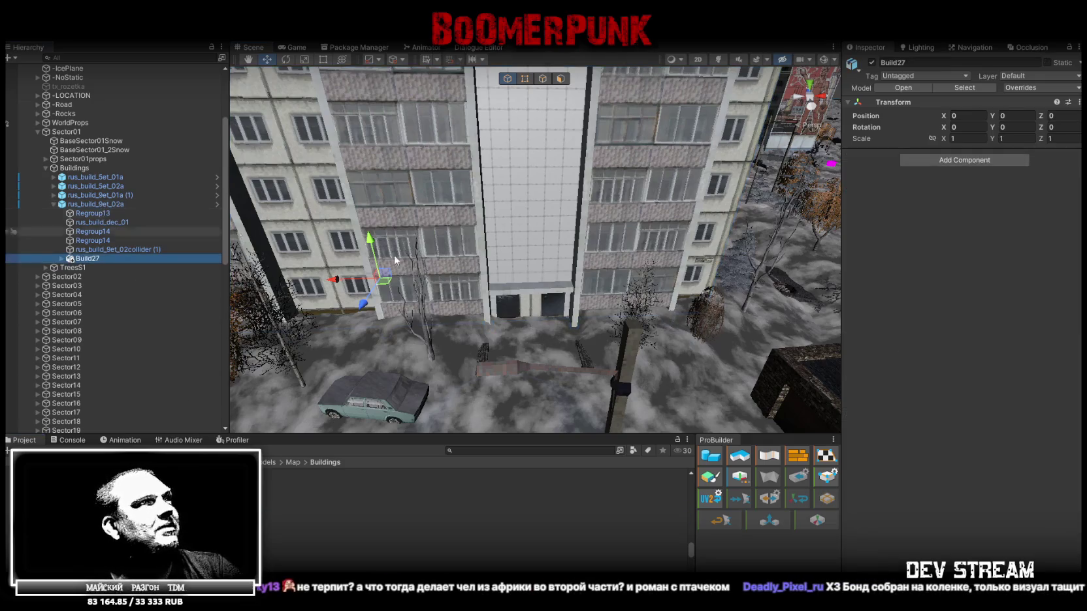
scroll(394, 260, up, 2)
scroll(395, 259, up, 2)
scroll(394, 260, up, 2)
scroll(394, 261, up, 2)
mouse_move(394, 261)
right_down()
mouse_move(288, 263)
mouse_move(339, 267)
right_up()
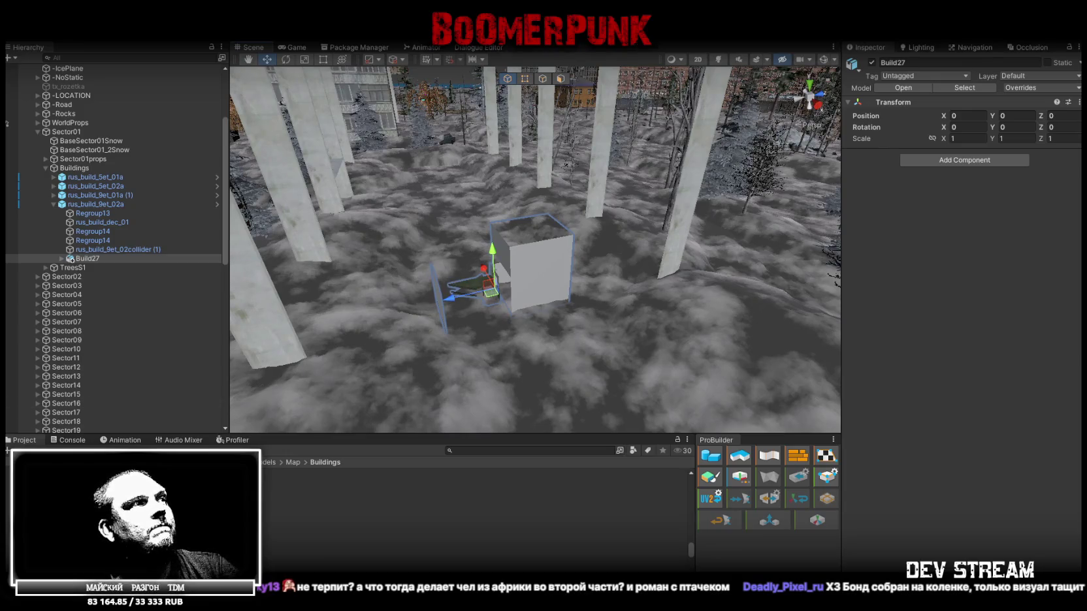
- Compare Build27's import settings with Build22's
click(963, 88)
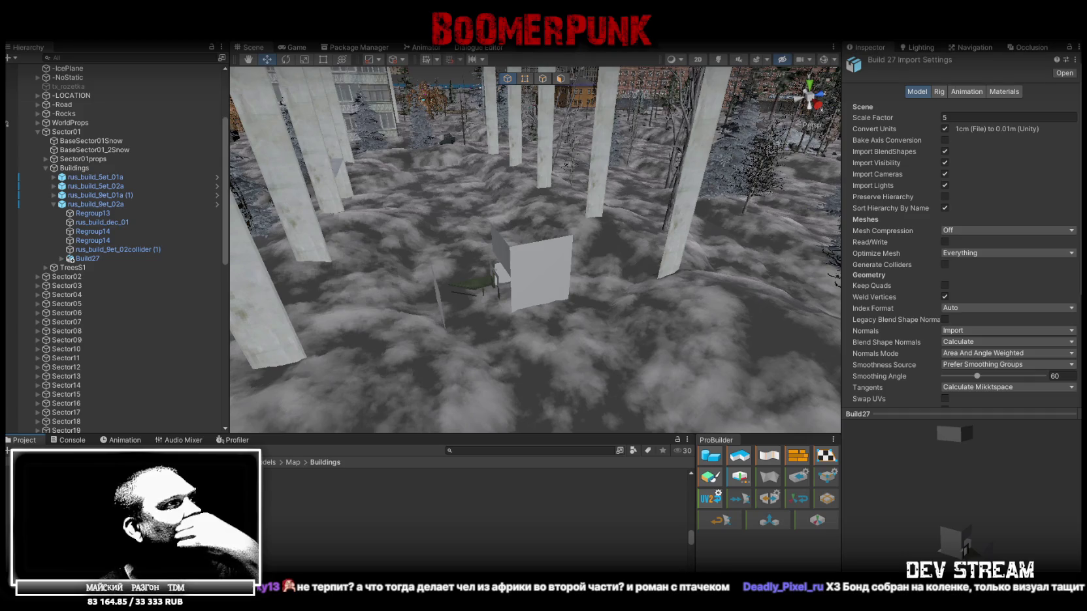
click(326, 507)
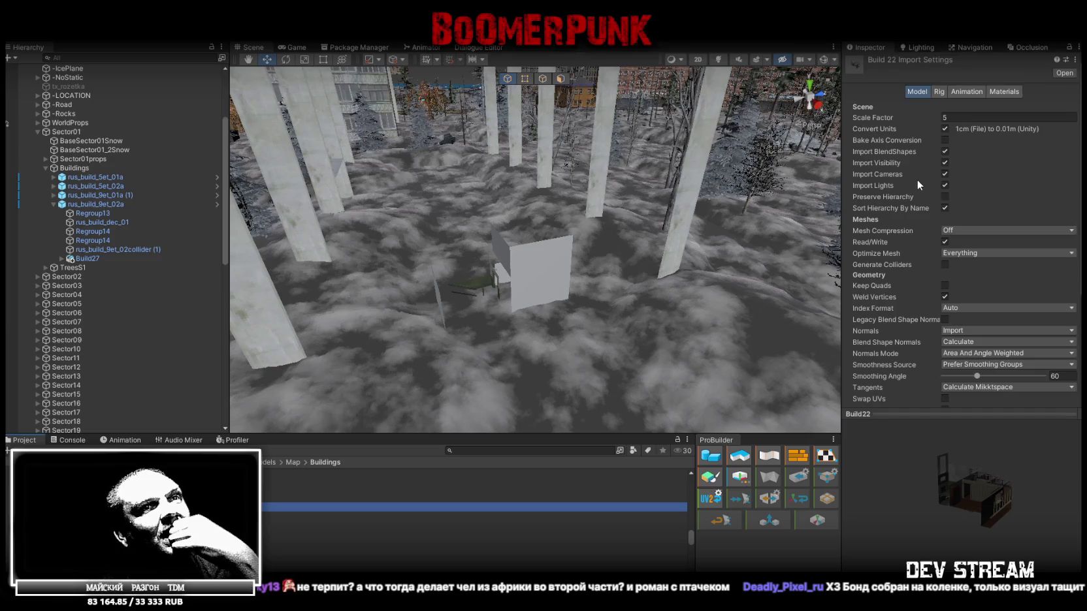
right_drag(528, 274, 527, 248)
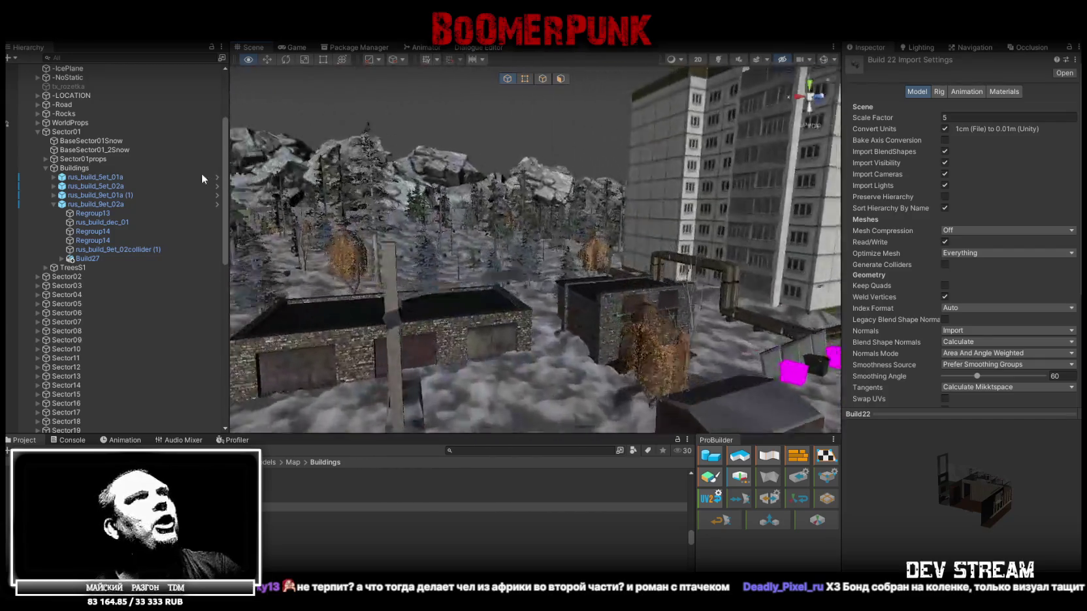
- Fly into the Build22 stairwell and select its Setajka_EndFloor and Setajka_1stFloor pieces
right_drag(430, 201, 430, 200)
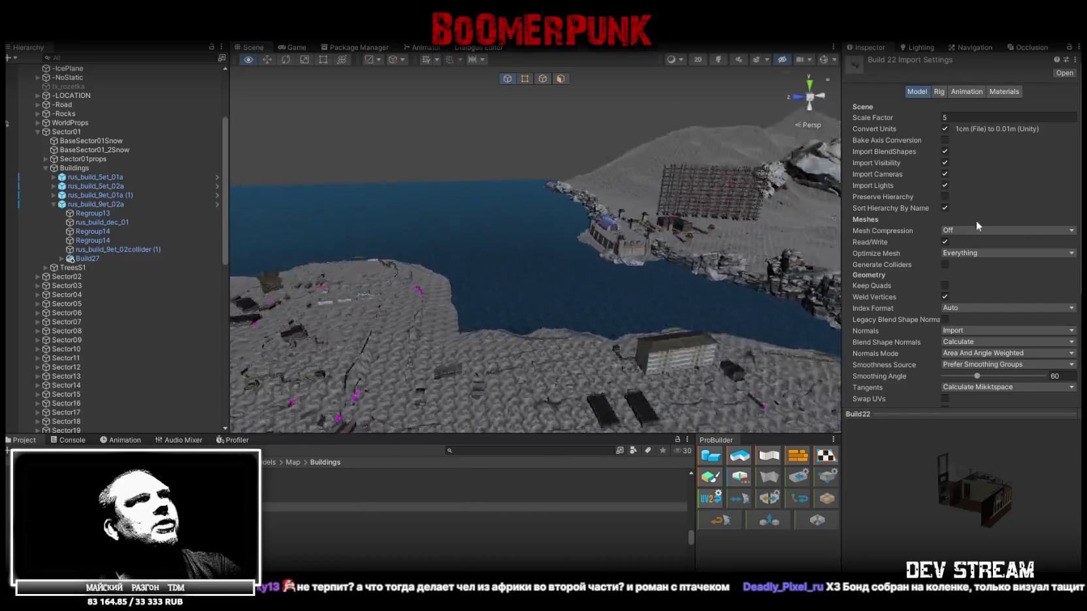
right_drag(625, 209, 625, 209)
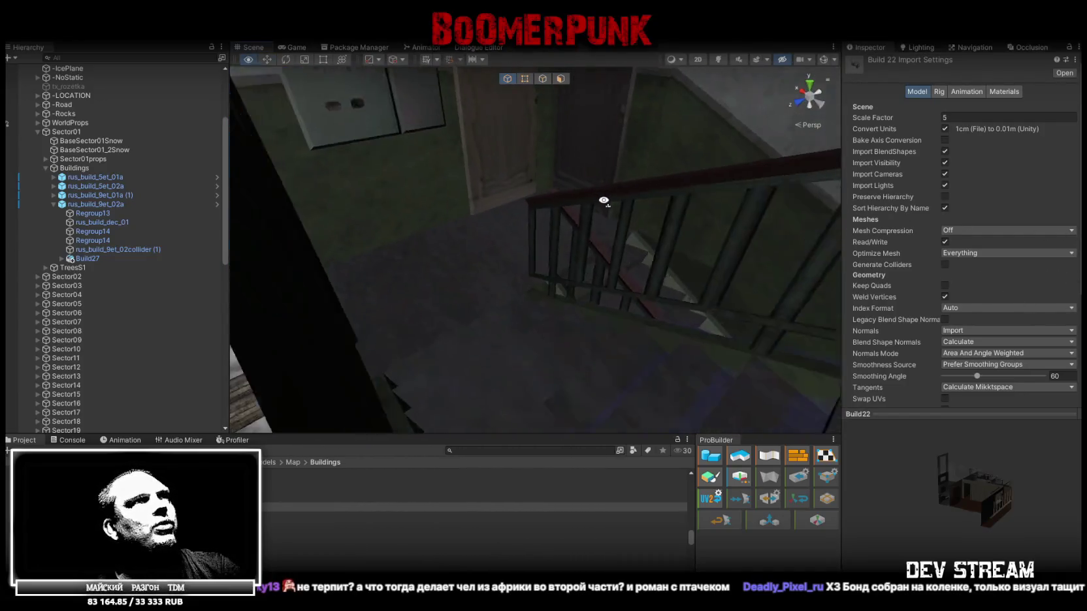
mouse_move(625, 209)
right_down()
mouse_move(476, 255)
mouse_move(199, 286)
right_up()
click(473, 255)
click(150, 286)
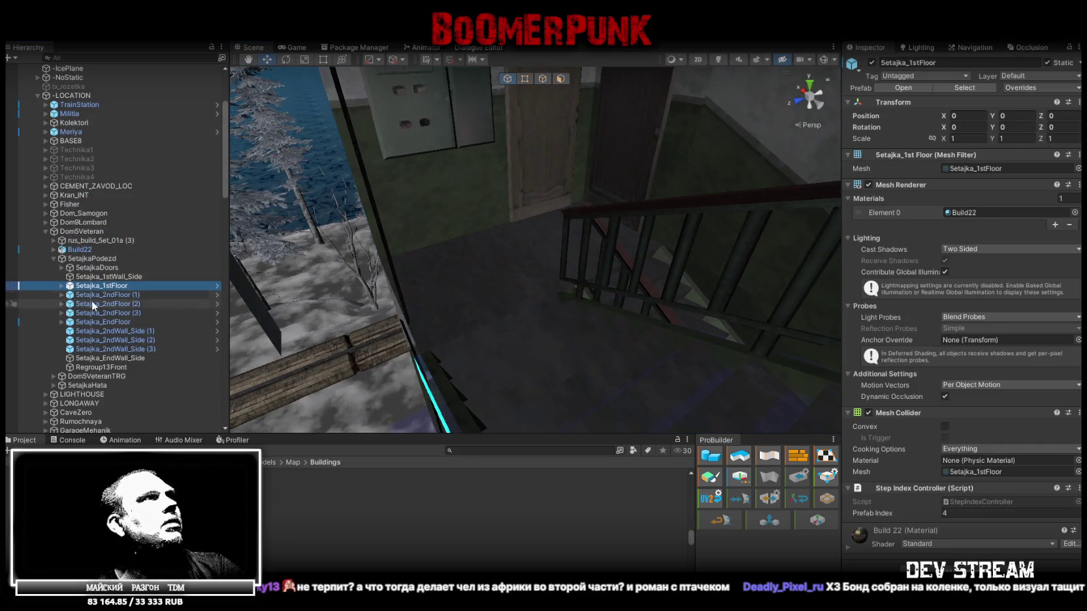
- Select the 5etajkaPodezd group and Build22, framing the stairwell from above and at eye level
click(92, 258)
click(95, 268)
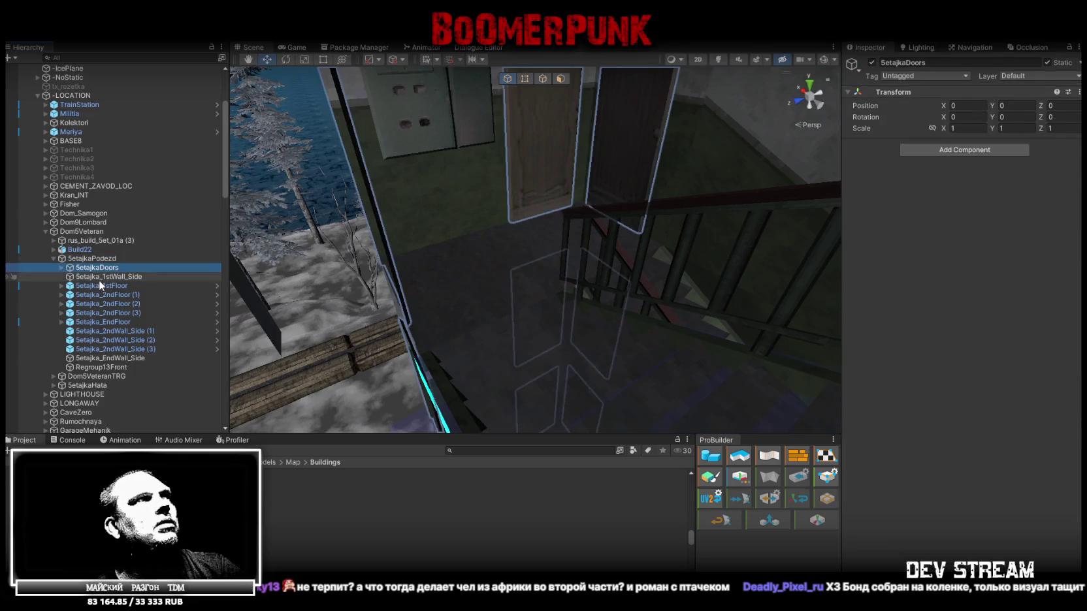
click(89, 258)
click(80, 250)
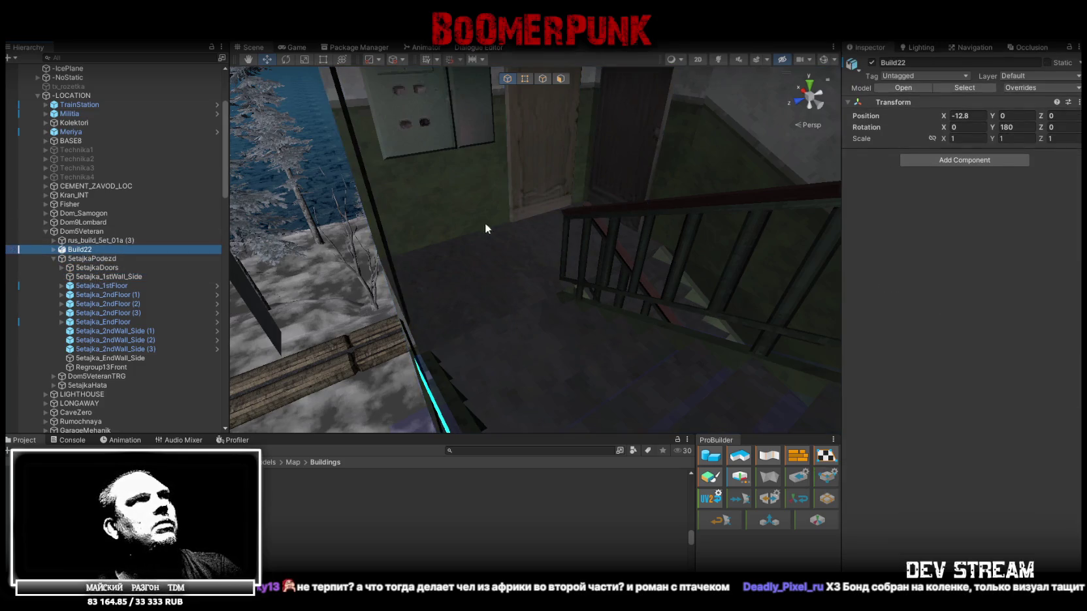
key(f)
right_drag(484, 228, 528, 282)
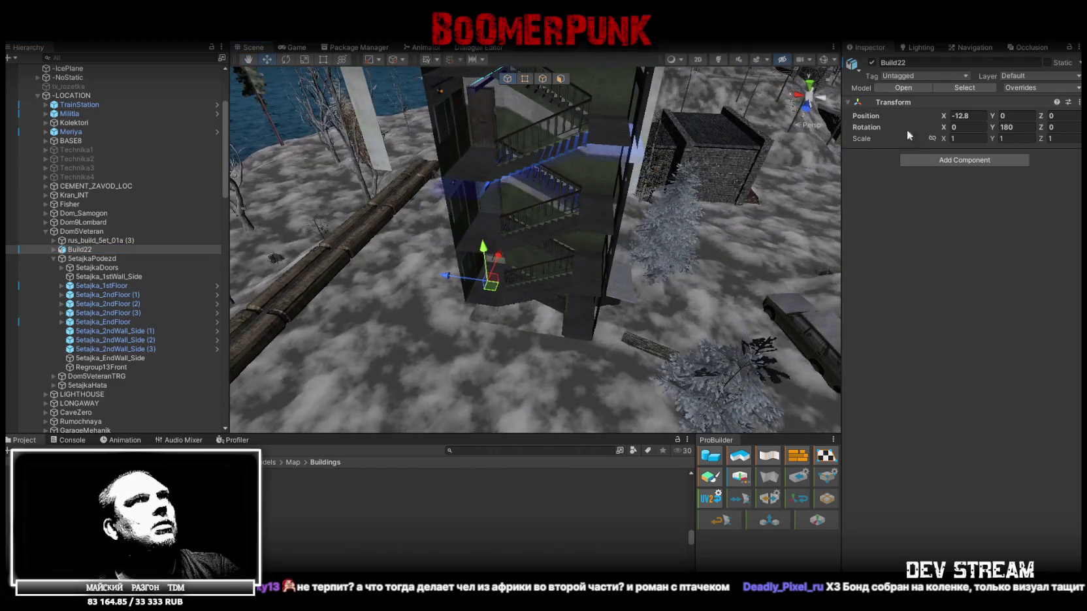
click(871, 62)
right_drag(392, 392, 286, 329)
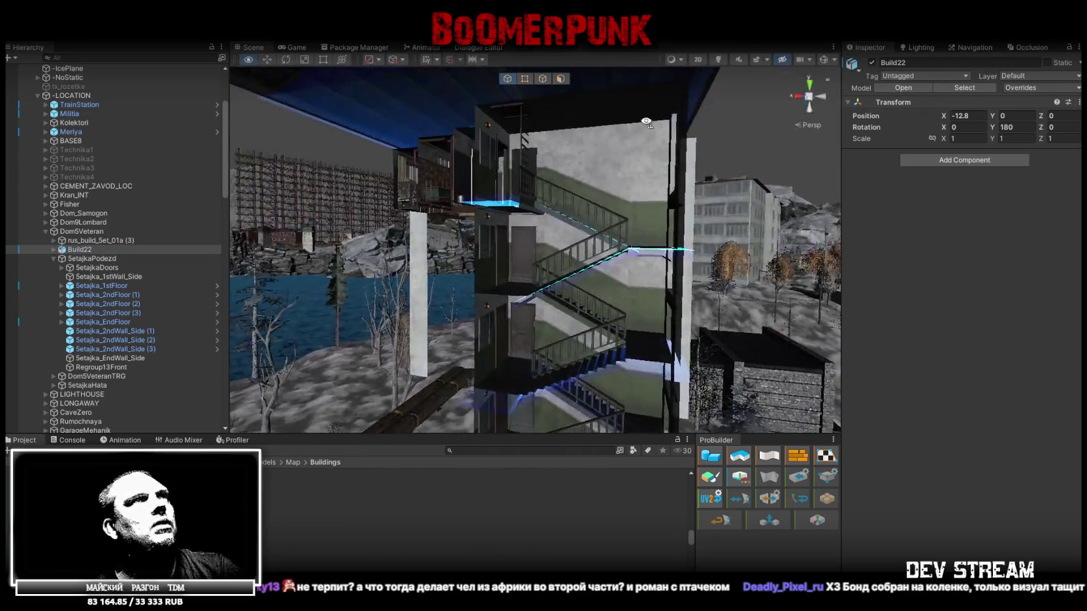
- Check rus_build_5et_01a (3), reselect Build22 and show its import settings
click(94, 237)
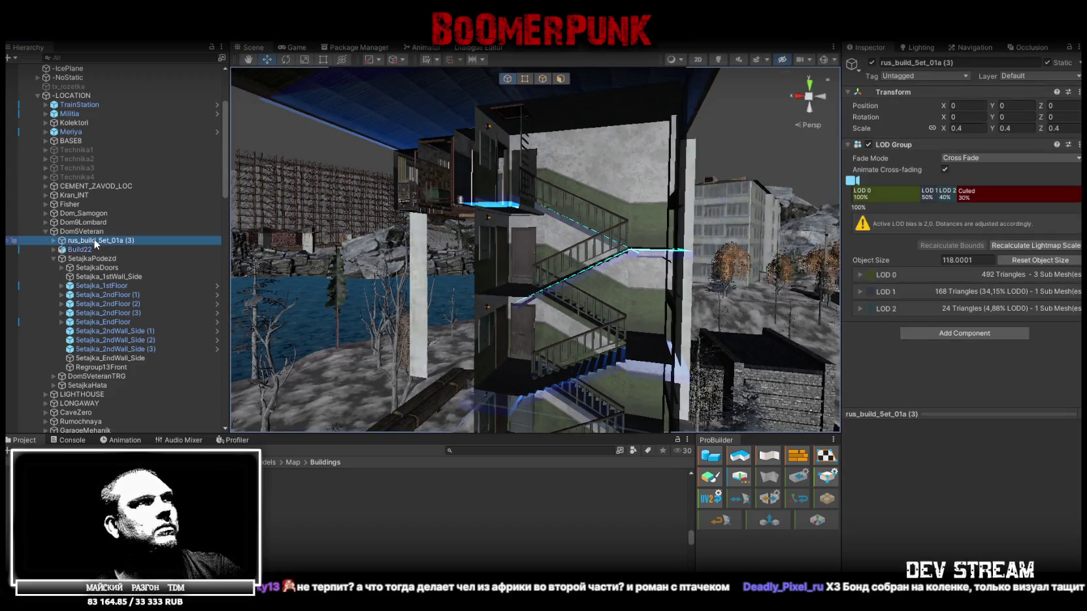
click(89, 250)
click(87, 258)
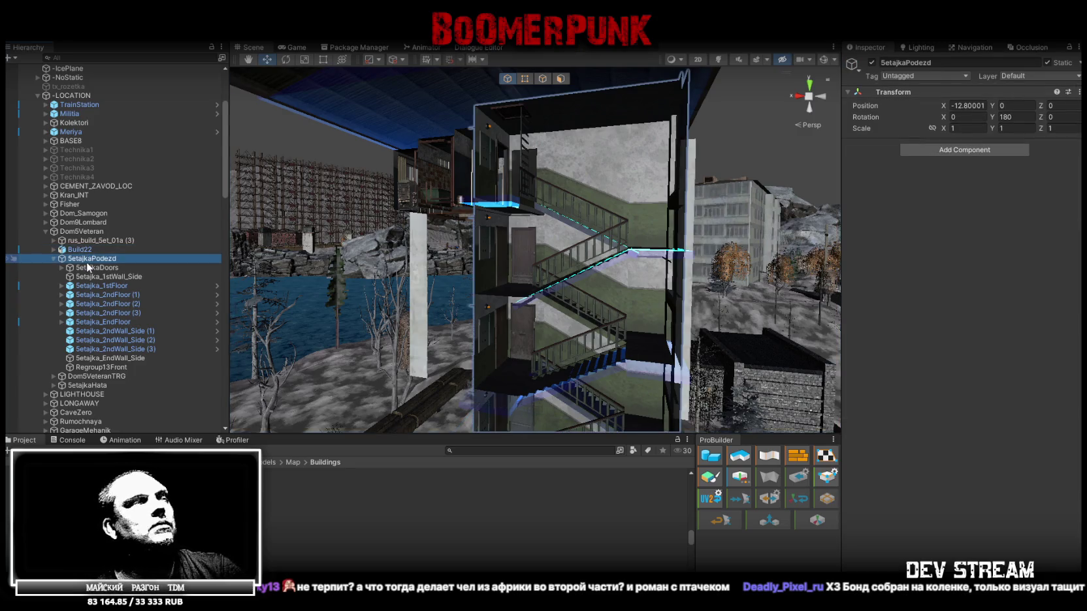
click(87, 251)
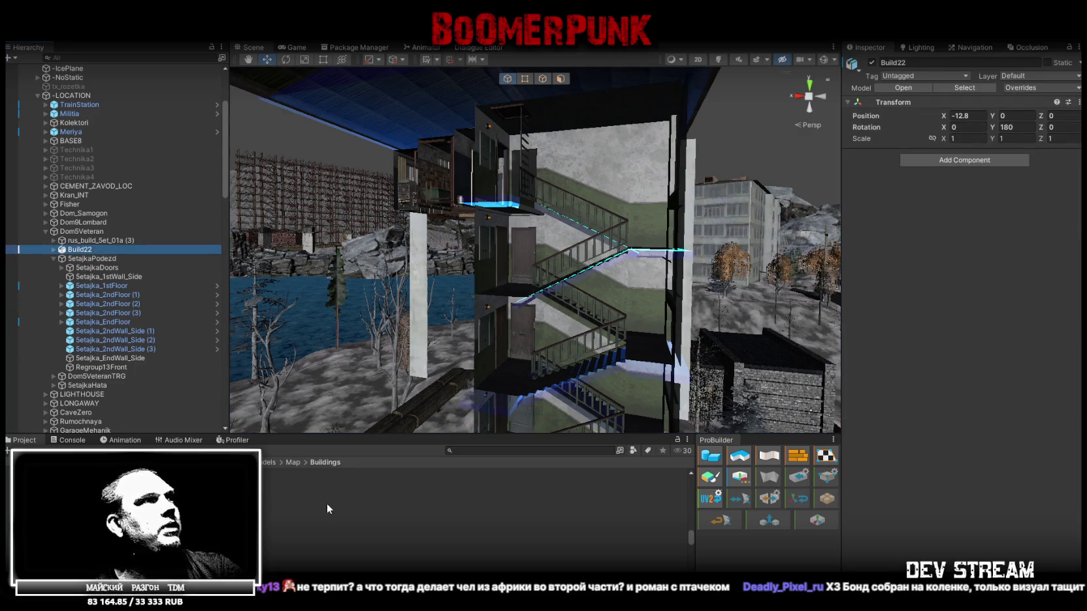
click(268, 508)
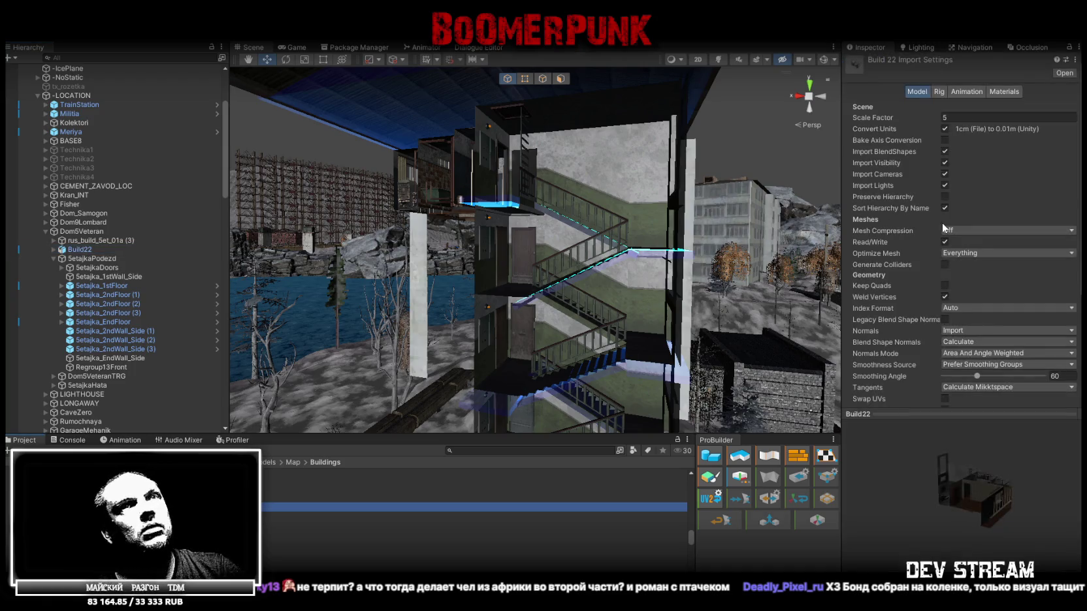
- Fly past the muralled apartment block to the tall building, then switch to Blockbench
right_drag(817, 222, 804, 268)
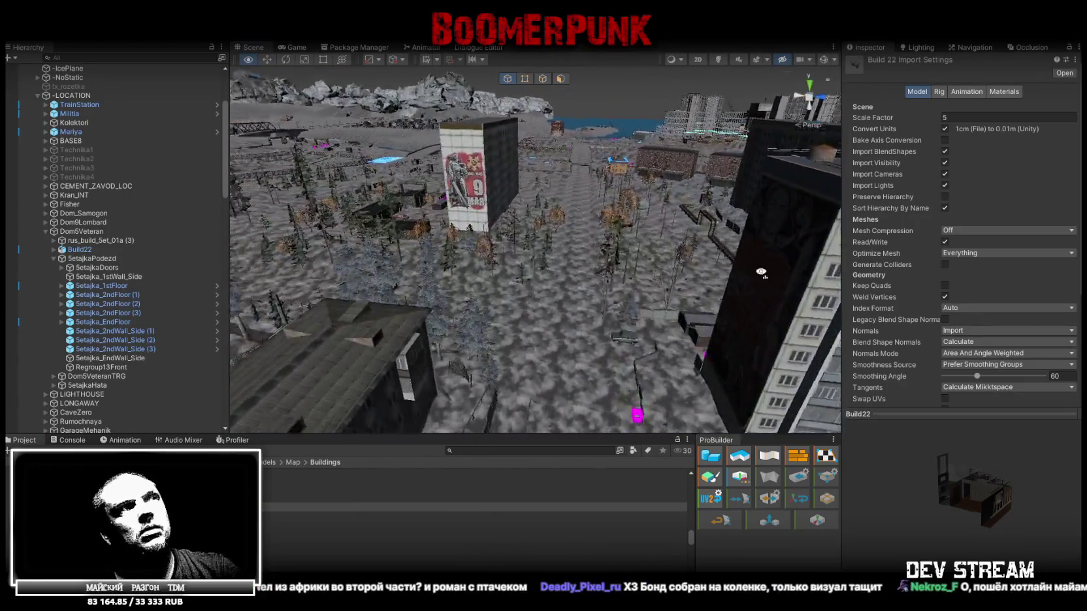
mouse_move(804, 268)
right_down()
mouse_move(907, 250)
mouse_move(8, 265)
mouse_move(471, 257)
mouse_move(860, 287)
mouse_move(461, 254)
right_up()
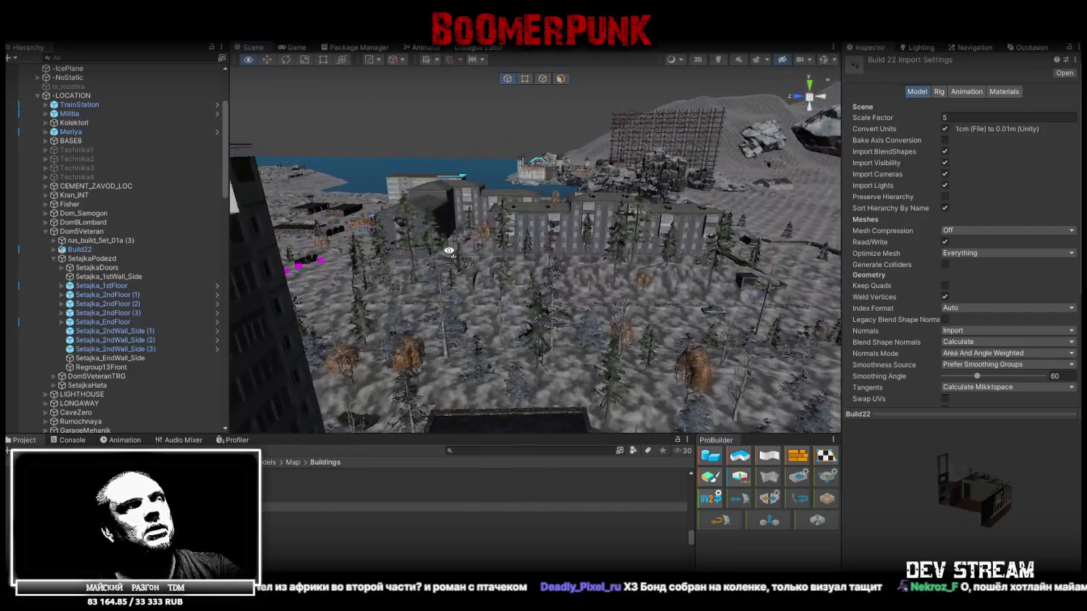
right_drag(461, 254, 449, 334)
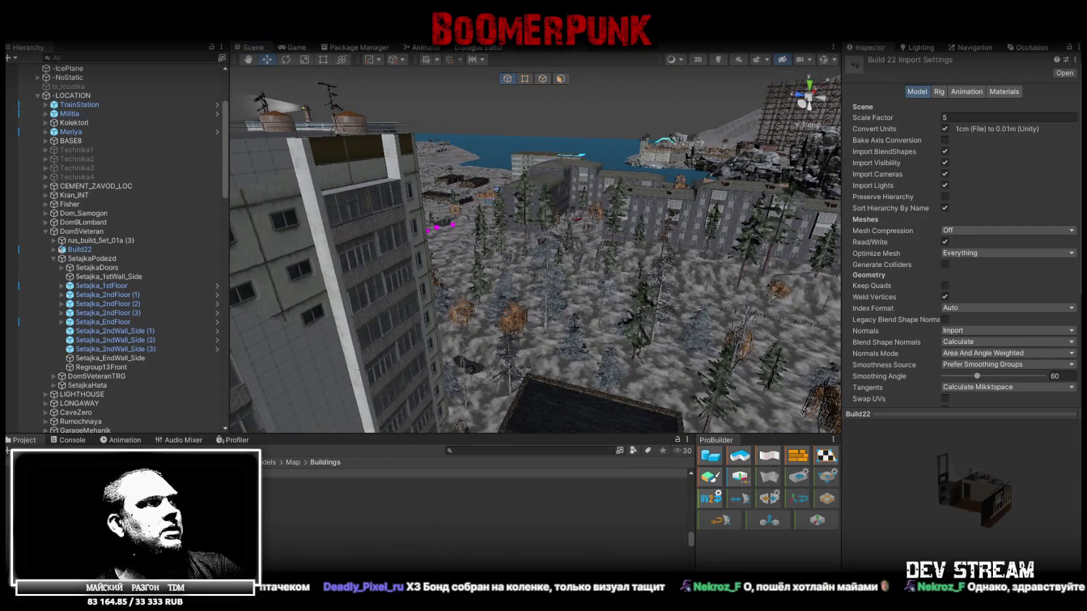
key(alt+Tab)
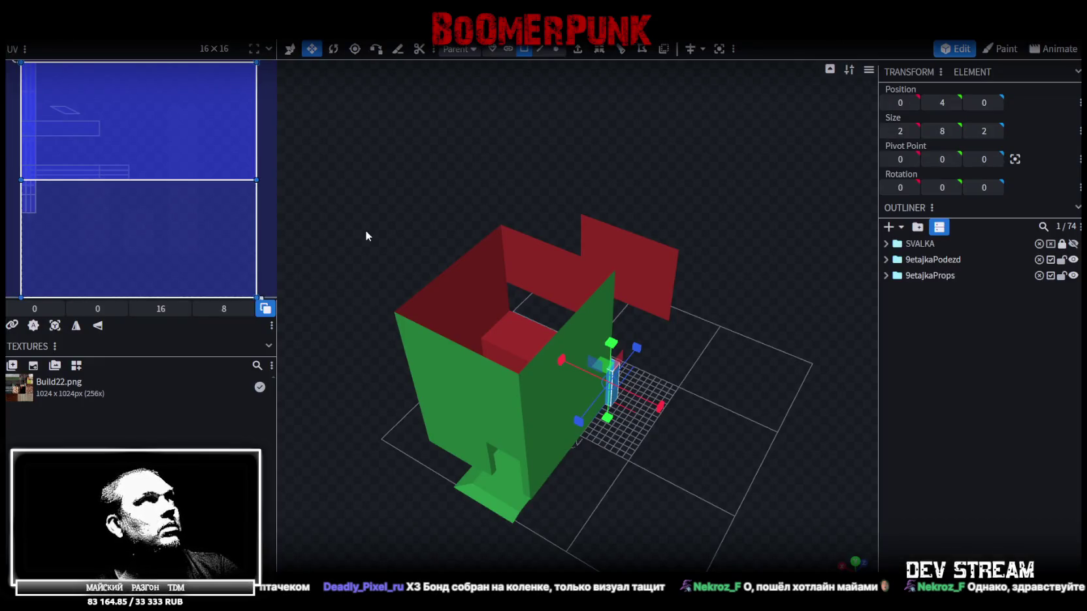
- Review Build27's import settings near the tall apartment building in Unity, switching to Blockbench and back
key(alt+Tab)
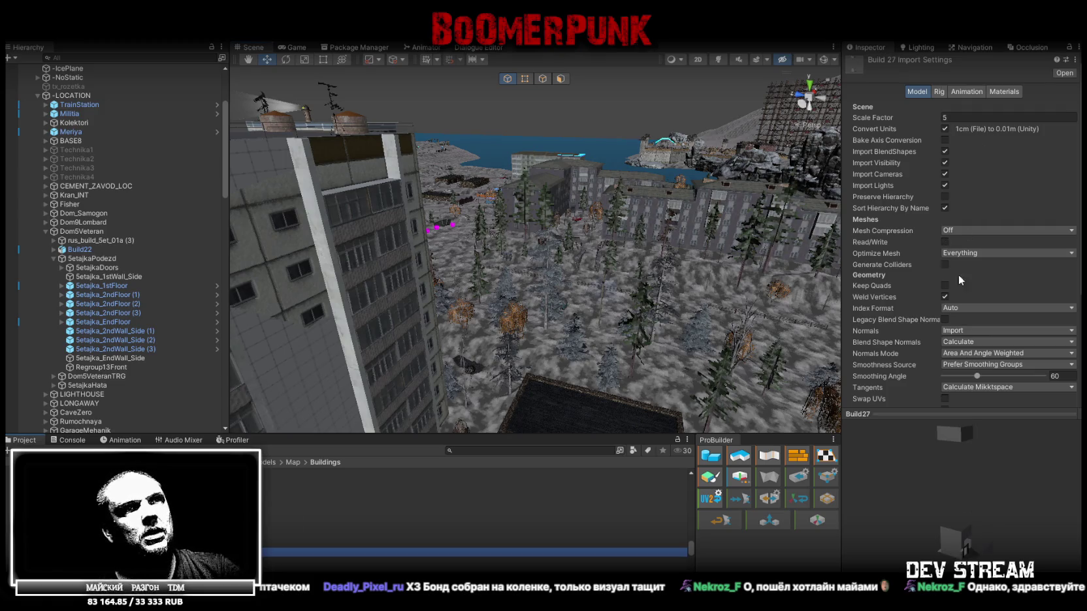
scroll(958, 301, down, 4)
right_drag(759, 236, 403, 282)
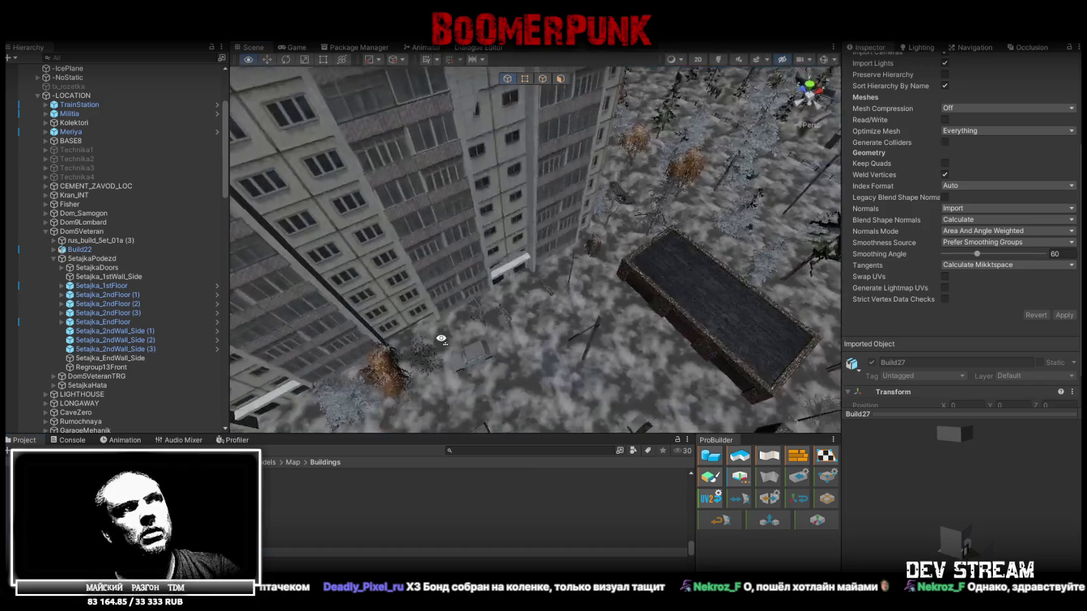
scroll(124, 248, up, 5)
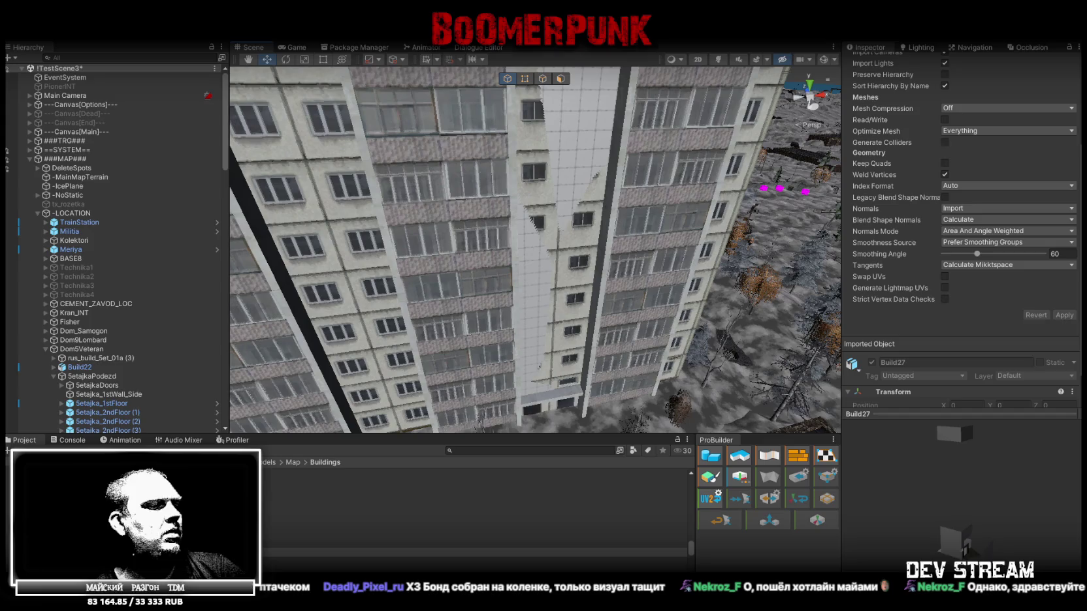
key(alt+Tab)
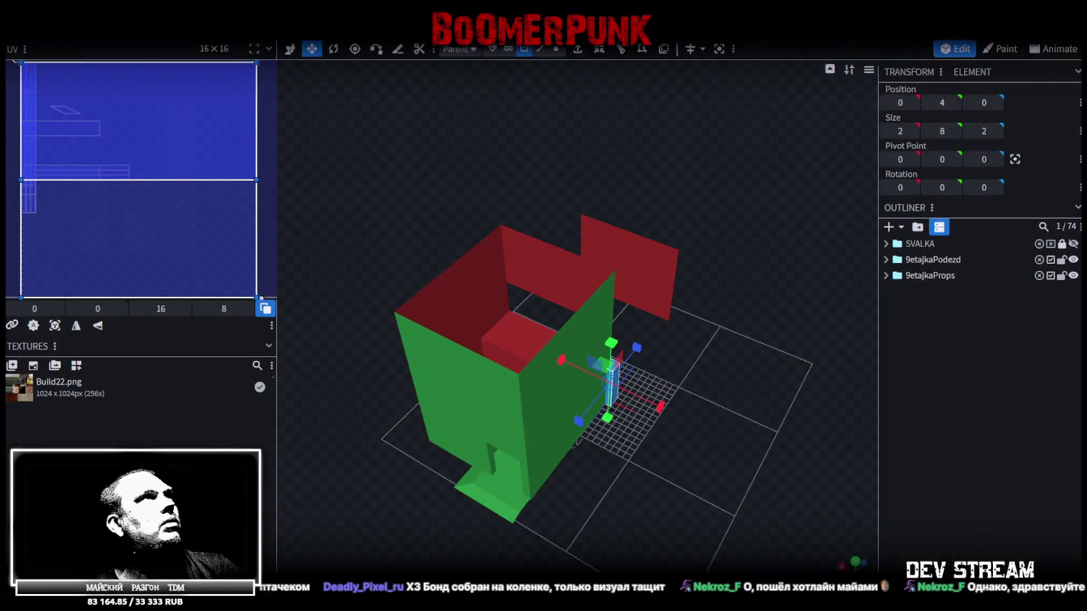
key(alt+Tab)
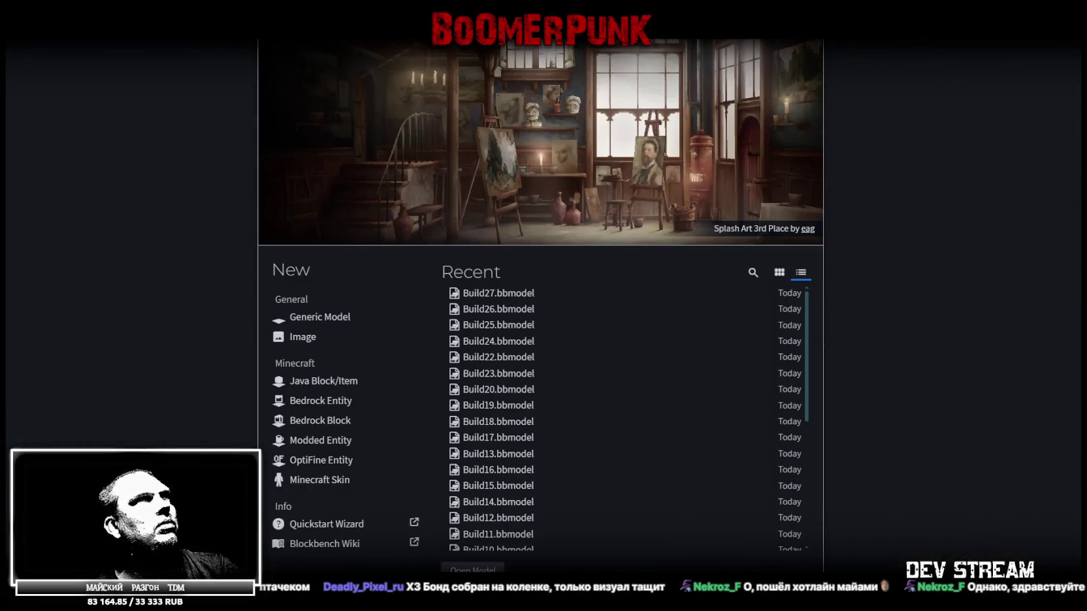
- Leave the Blockbench start screen and return to the Unity winter town scene
key(alt+Tab)
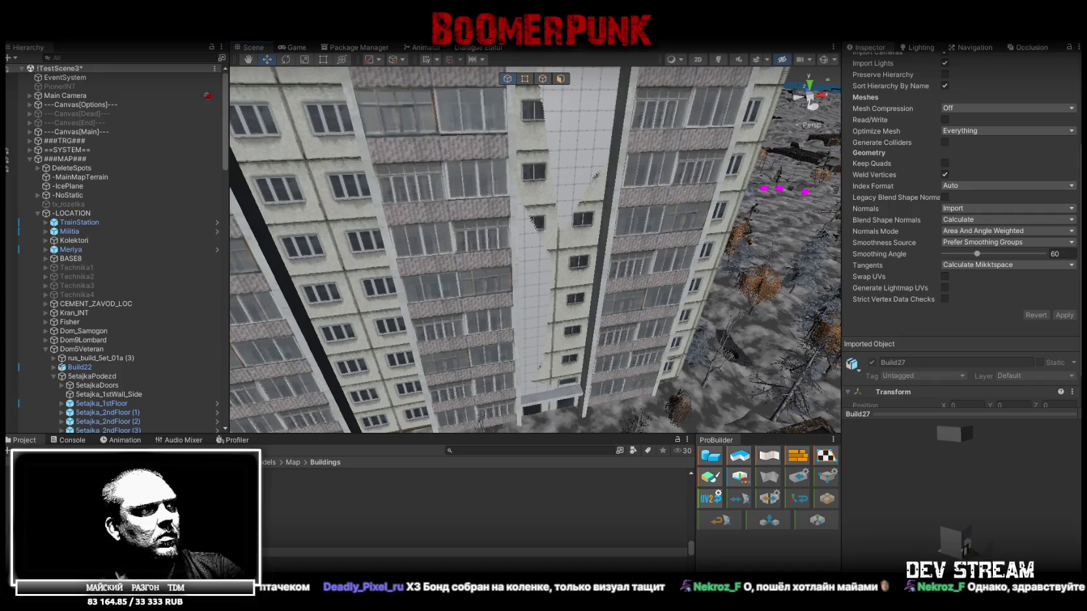
- Delete the stray 5etajka_1stFloor piece, leaving 74 elements, and save Build27.bbmodel
key(alt+Tab)
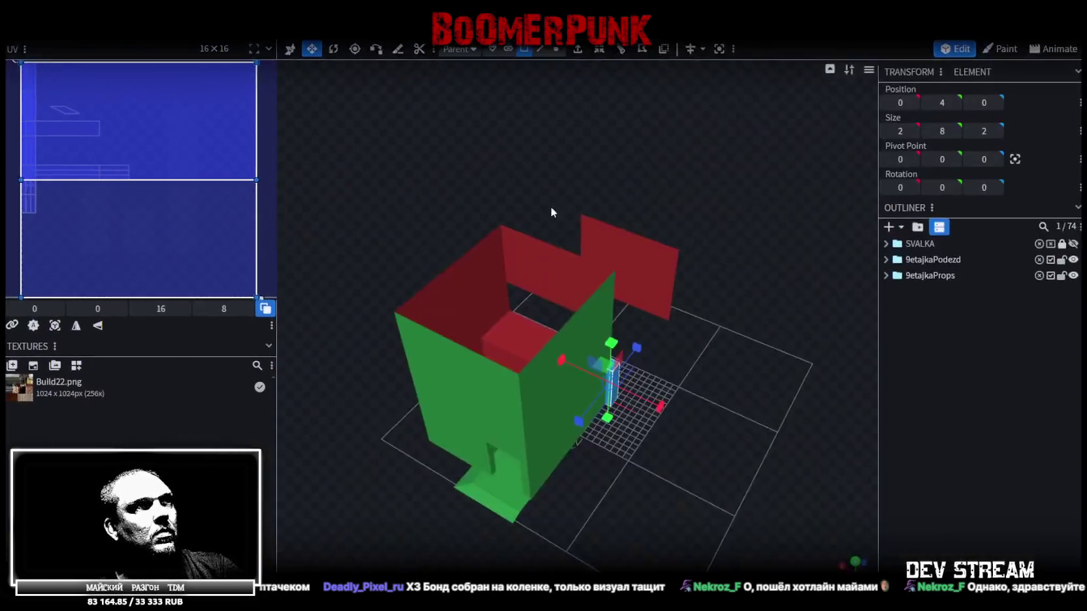
key(ctrl+v)
mouse_move(811, 394)
mouse_down()
mouse_move(673, 379)
mouse_move(682, 424)
mouse_move(743, 317)
mouse_move(688, 424)
mouse_move(798, 431)
mouse_move(847, 408)
mouse_move(686, 347)
mouse_move(681, 294)
mouse_move(436, 429)
mouse_move(269, 371)
mouse_move(249, 410)
mouse_move(383, 396)
mouse_move(803, 452)
mouse_up()
scroll(759, 448, down, 2)
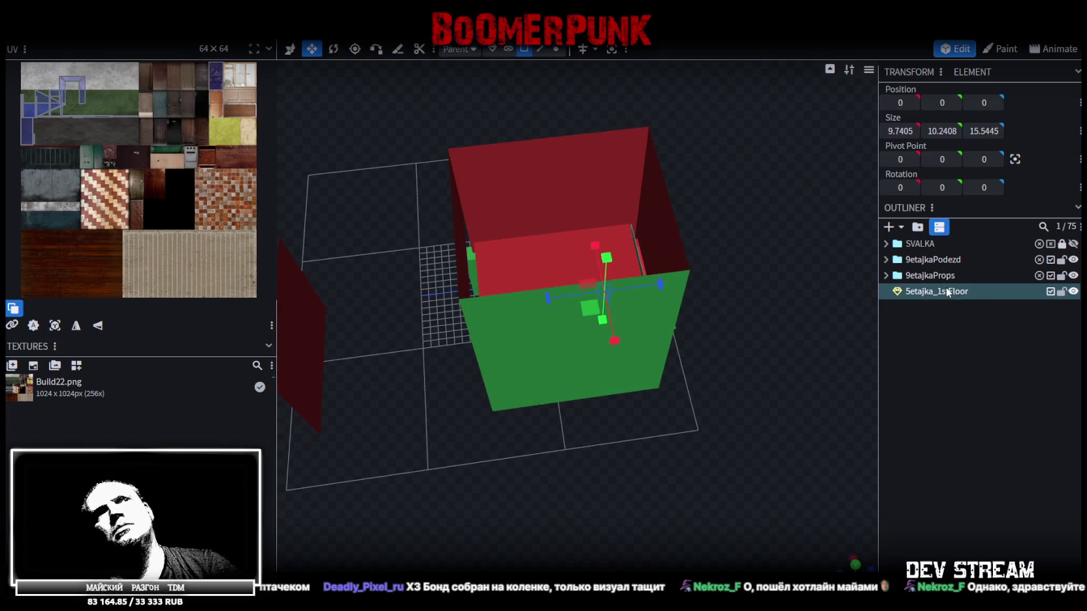
key(Delete)
mouse_move(752, 380)
mouse_down()
mouse_move(611, 347)
mouse_move(580, 291)
mouse_up()
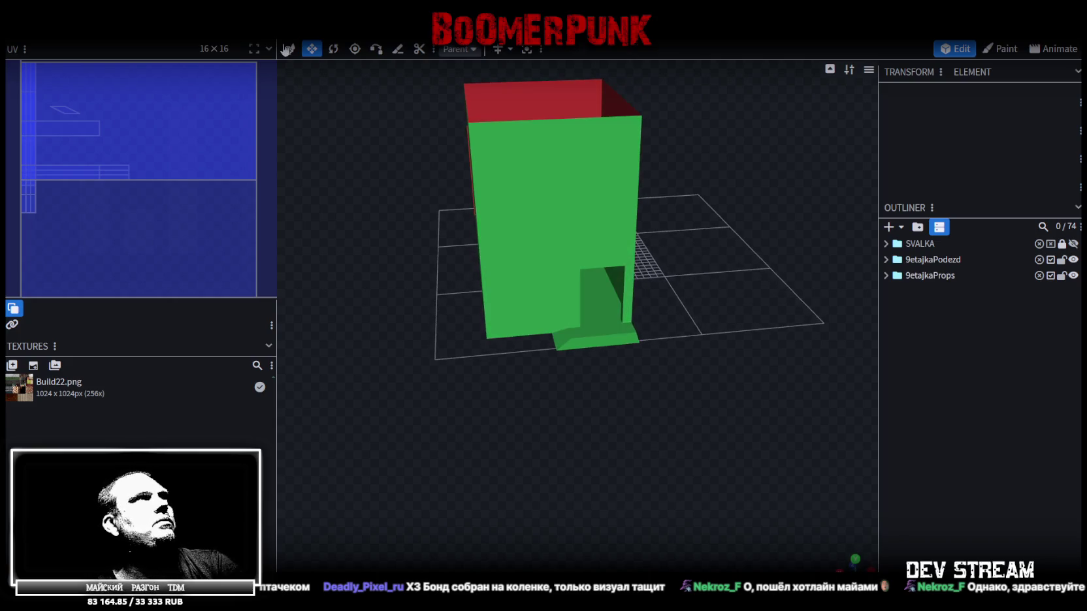
key(ctrl+s)
- Export the stairwell as an FBX model, Build27.fbx, at scale 16
click(98, 29)
mouse_move(117, 240)
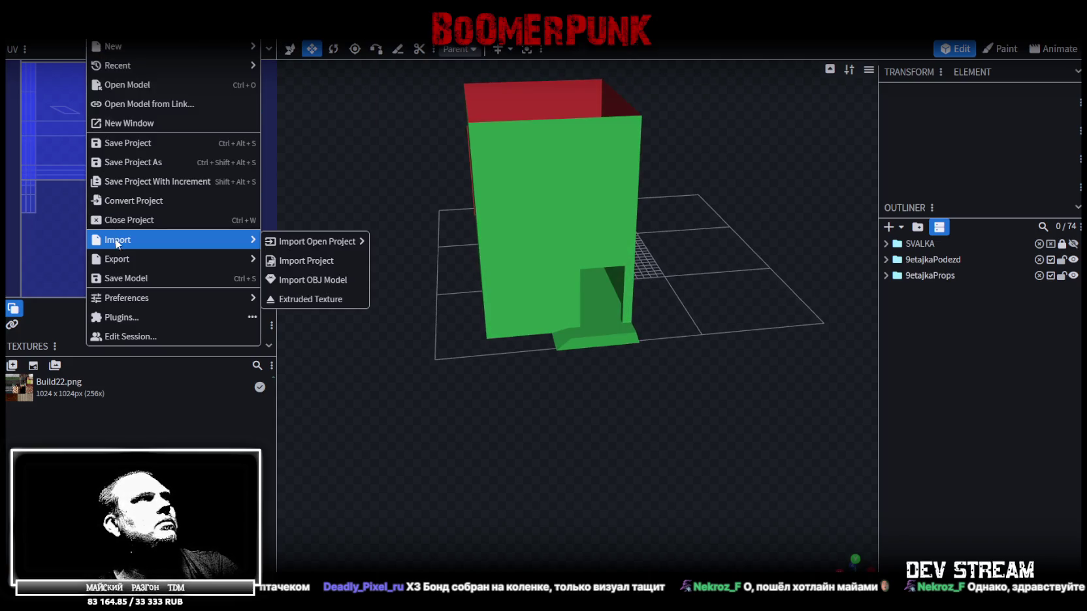
click(325, 297)
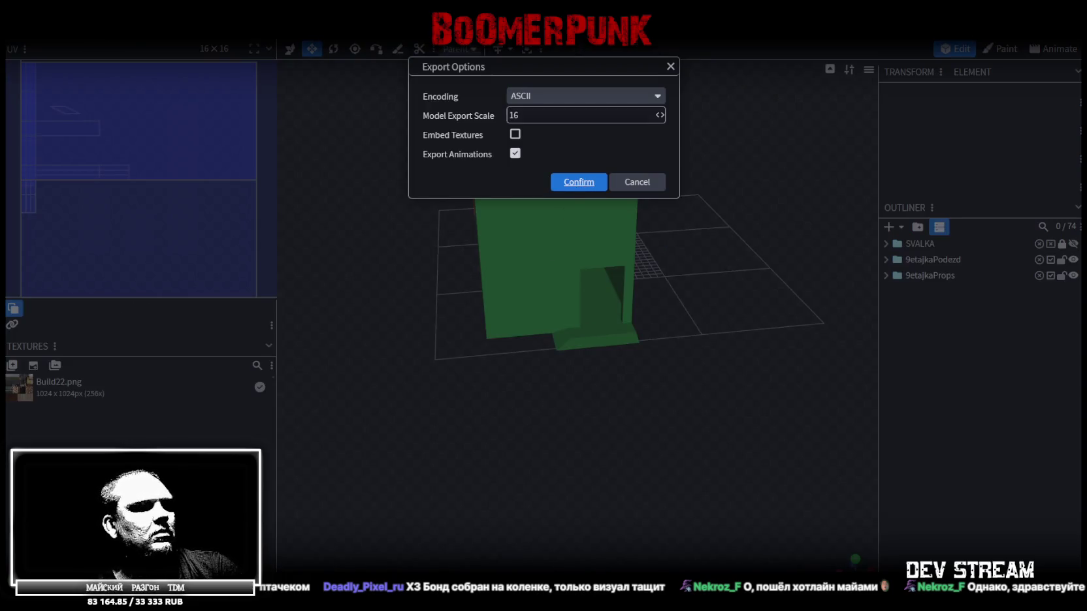
click(579, 182)
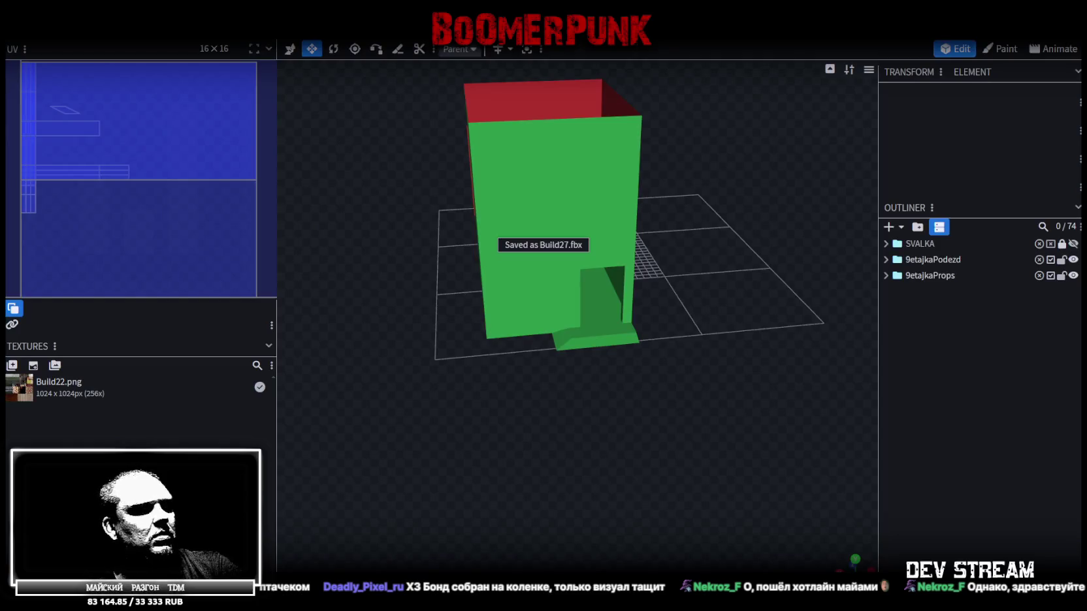
- Back in Unity, locate and select the Build27 object in the scene
key(alt+Tab)
right_drag(570, 232, 420, 341)
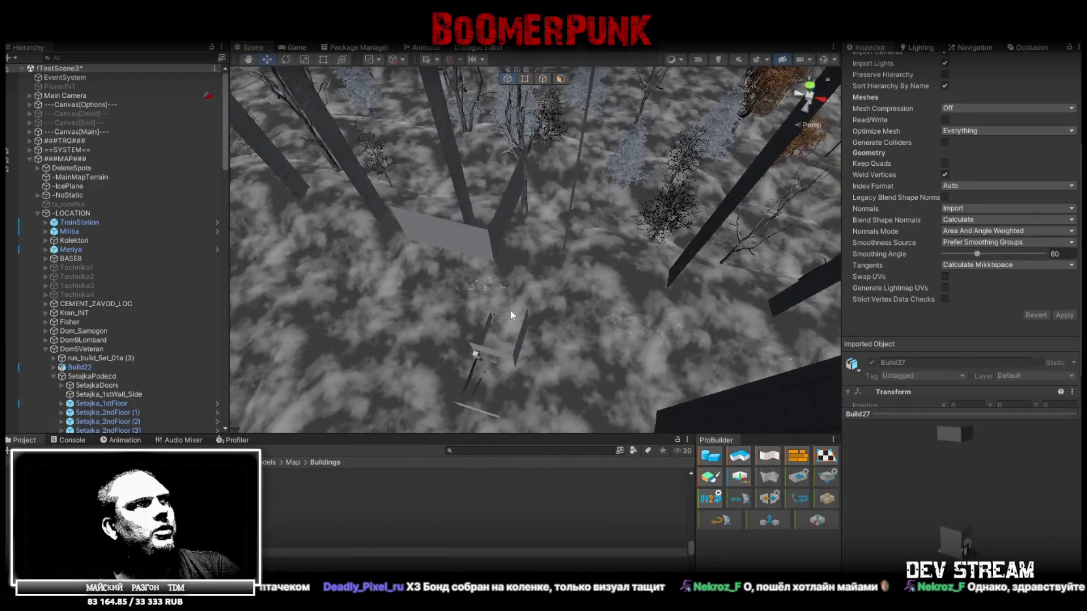
click(512, 355)
- Link Build27's scale axes and enter 2 in Scale X for a uniform scale of 2
mouse_move(512, 354)
right_down()
mouse_move(596, 371)
mouse_move(503, 307)
mouse_move(523, 313)
right_up()
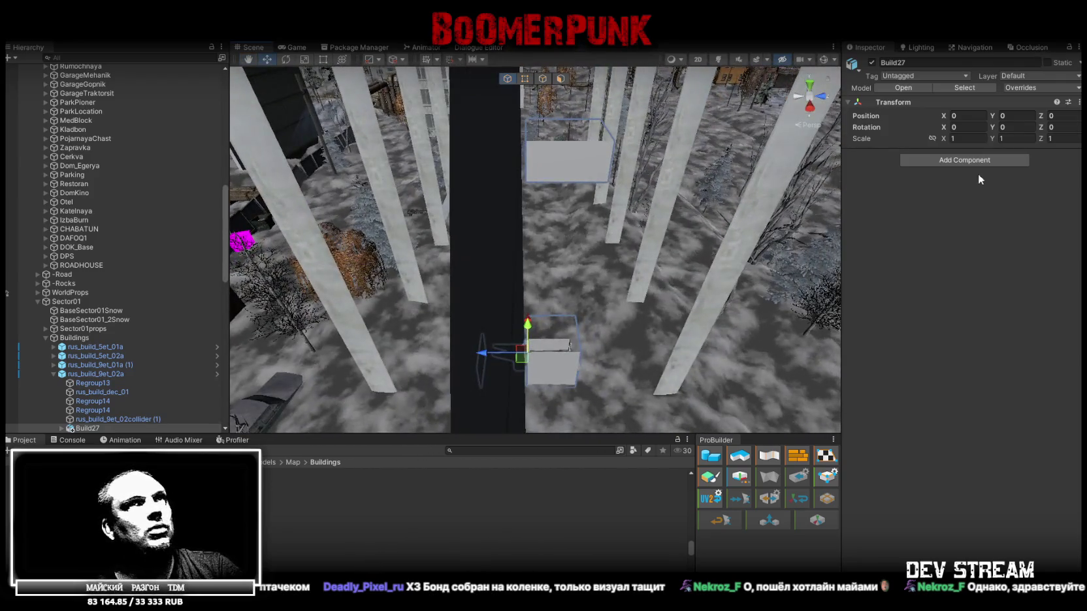
click(932, 138)
click(966, 138)
text(2)
mouse_move(609, 230)
right_down()
mouse_move(596, 288)
mouse_move(561, 278)
mouse_move(519, 291)
mouse_move(405, 245)
mouse_move(473, 244)
mouse_move(454, 263)
mouse_move(504, 250)
mouse_move(650, 262)
mouse_move(500, 255)
mouse_move(618, 255)
mouse_move(452, 219)
right_up()
- Try Build27 scales of 2.4 and 3, flying around to judge the fit
click(970, 139)
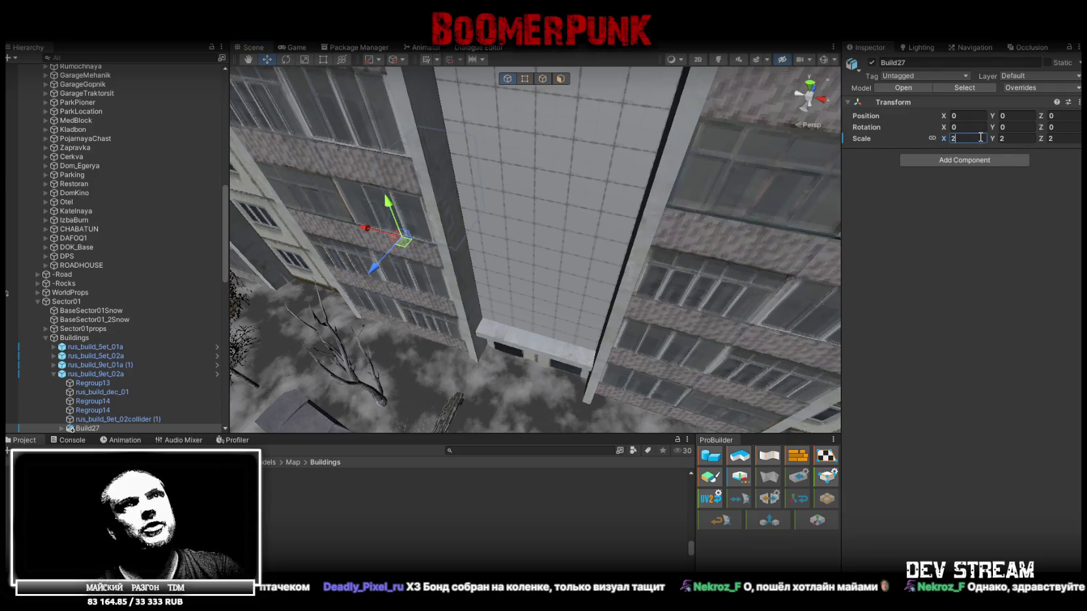
key(Return)
right_drag(496, 249, 379, 215)
right_drag(361, 207, 346, 209)
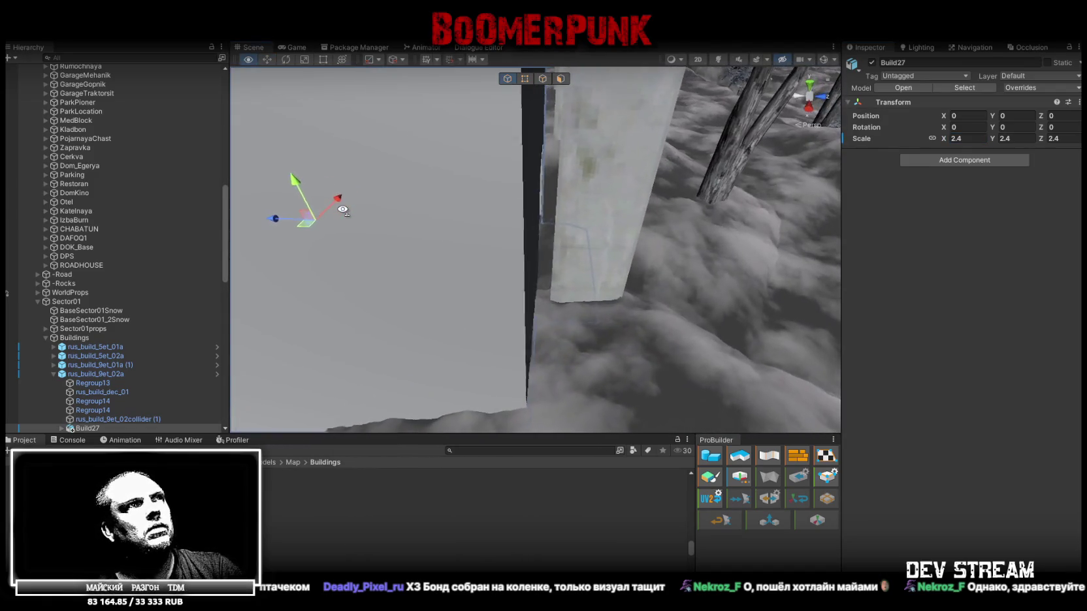
click(971, 138)
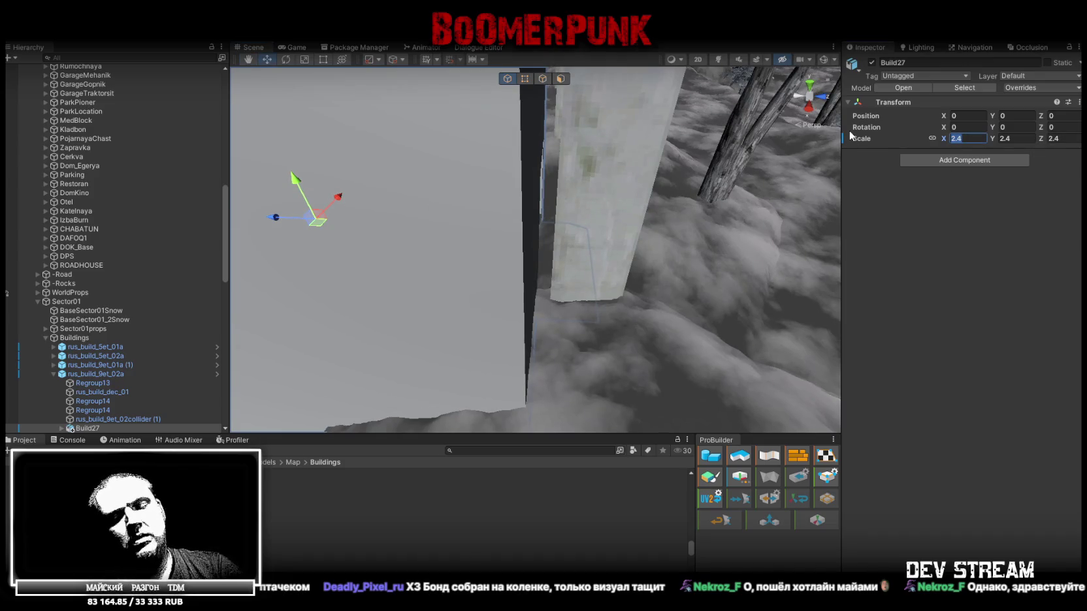
text(3.2)
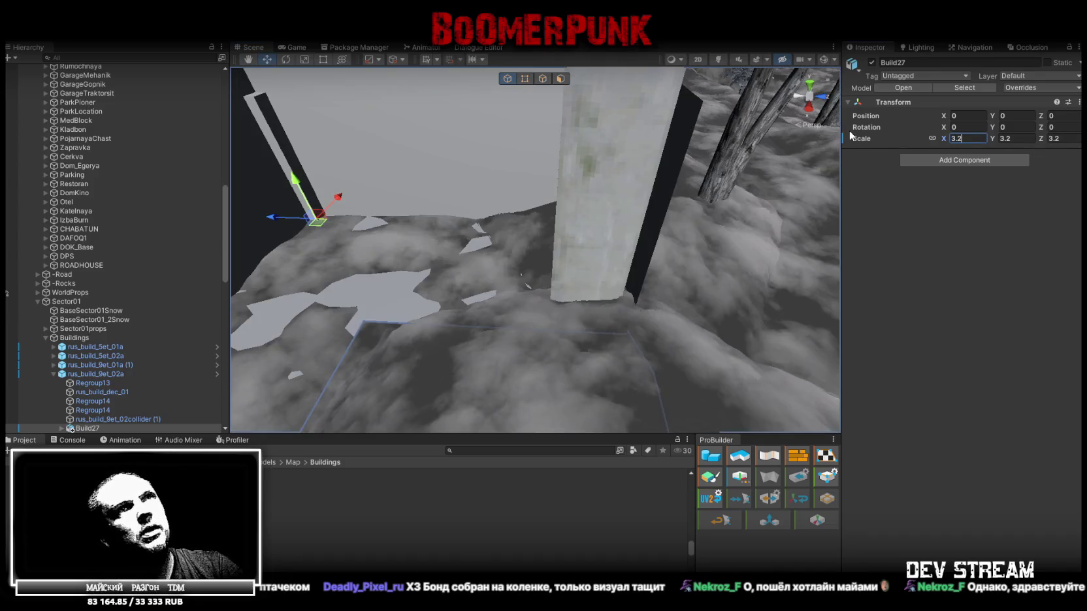
text(3)
key(Return)
right_drag(664, 162, 664, 161)
- Try 2.79 and 2.49, then settle Build27 at 2.5 and check it from a wide view
click(967, 138)
text(2.79)
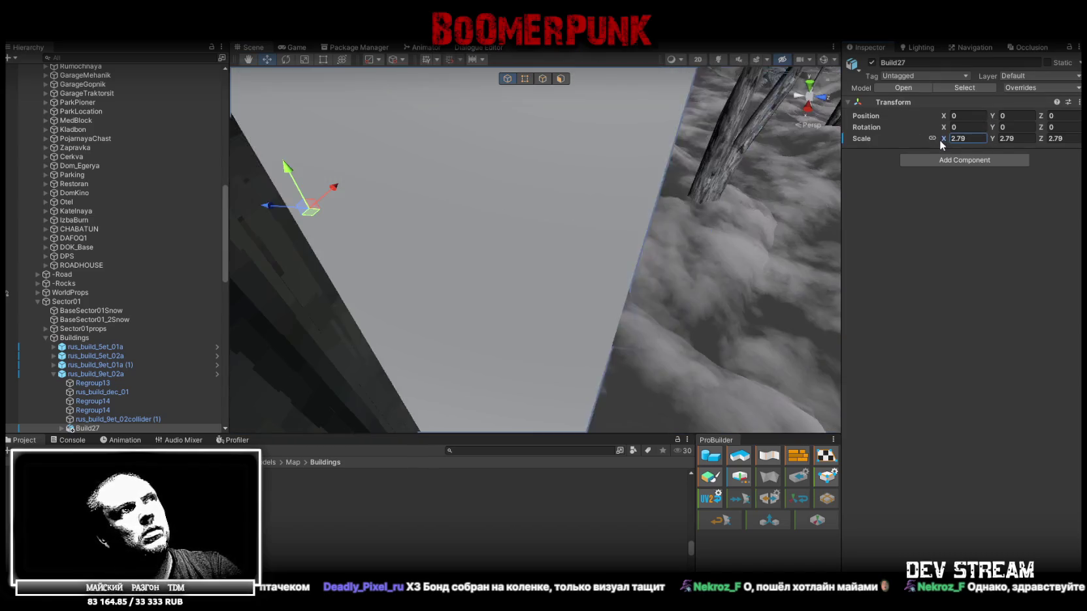
drag(939, 139, 936, 141)
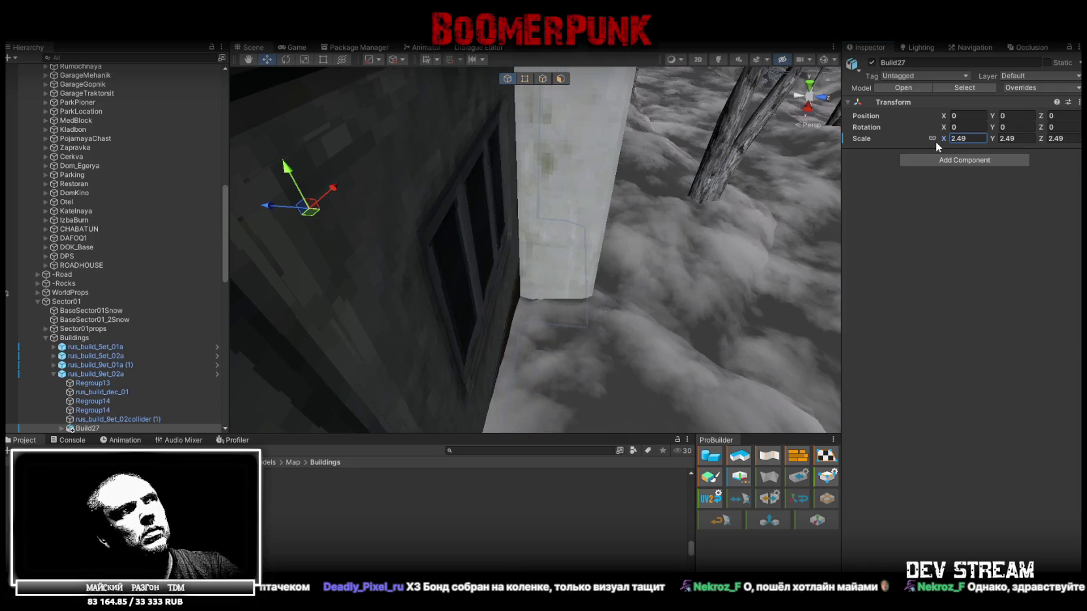
double_click(958, 141)
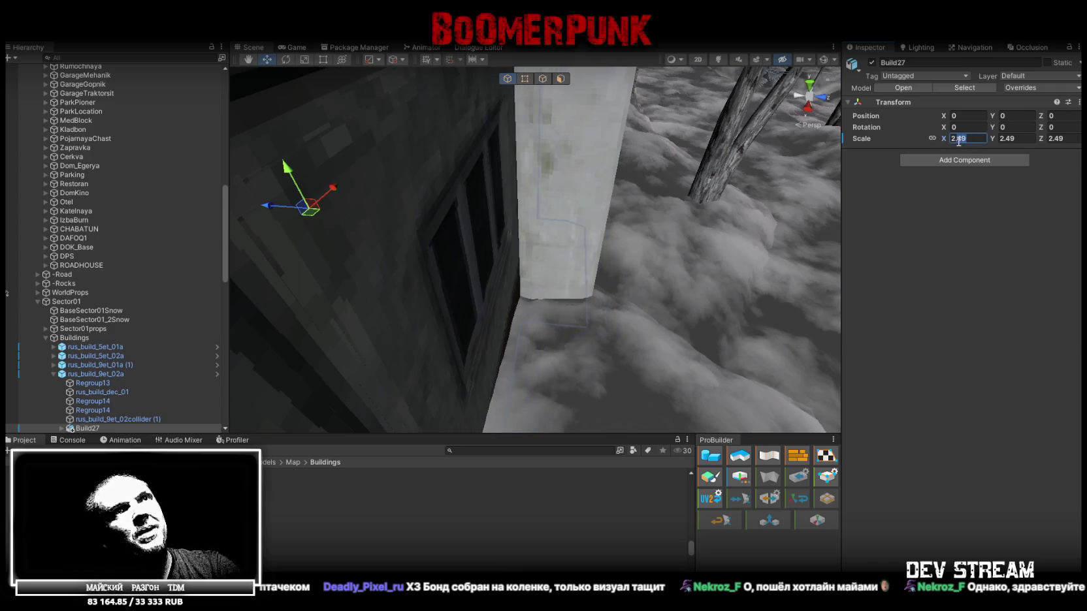
text(5)
right_drag(490, 230, 568, 191)
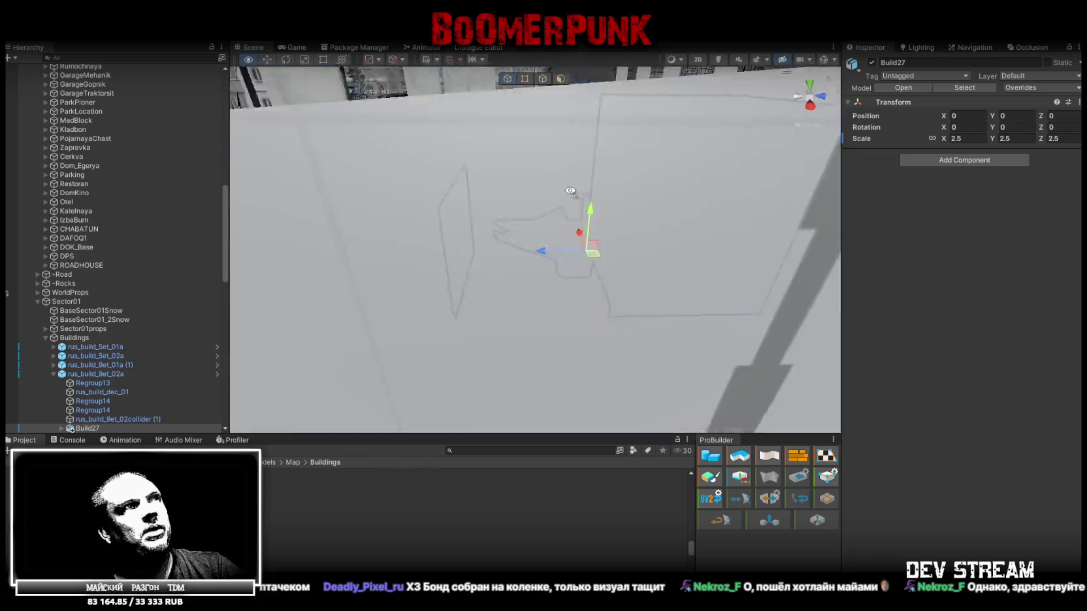
right_drag(567, 191, 659, 191)
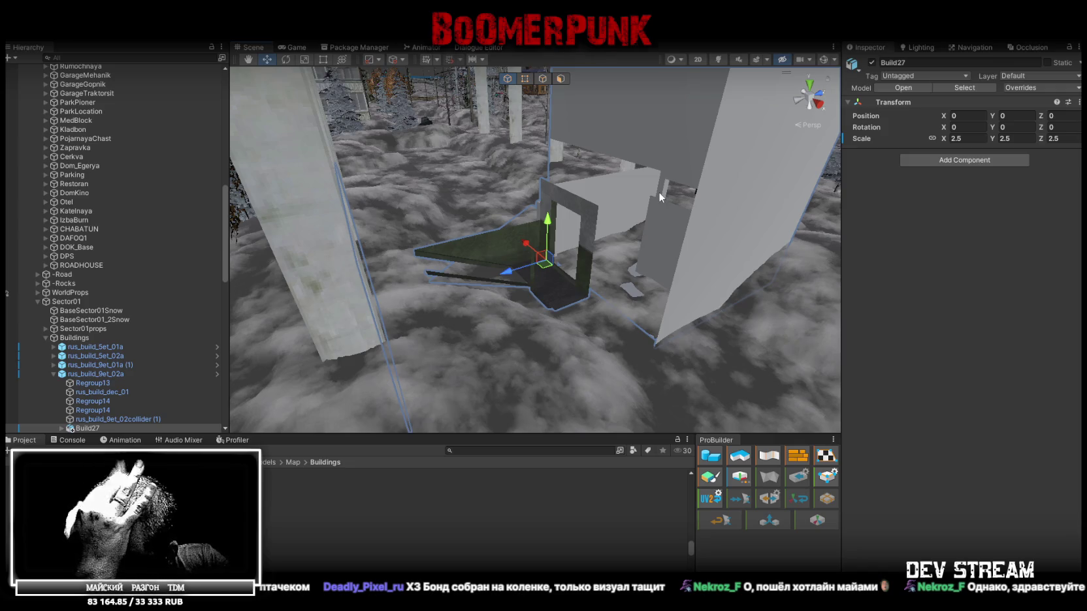
mouse_move(658, 191)
right_down()
mouse_move(914, 214)
mouse_move(862, 220)
mouse_move(792, 267)
right_up()
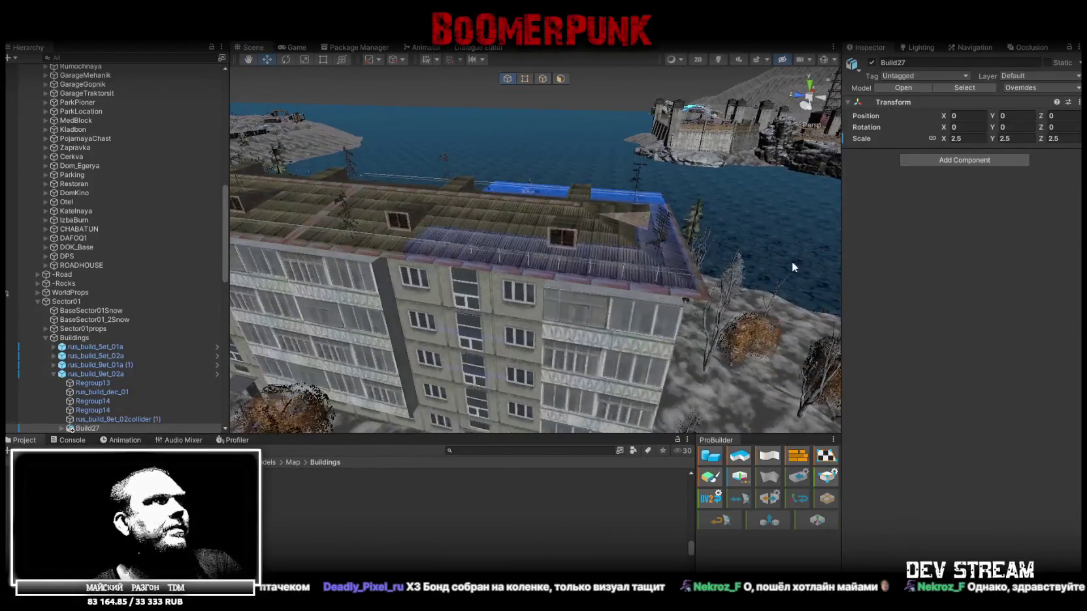
click(647, 255)
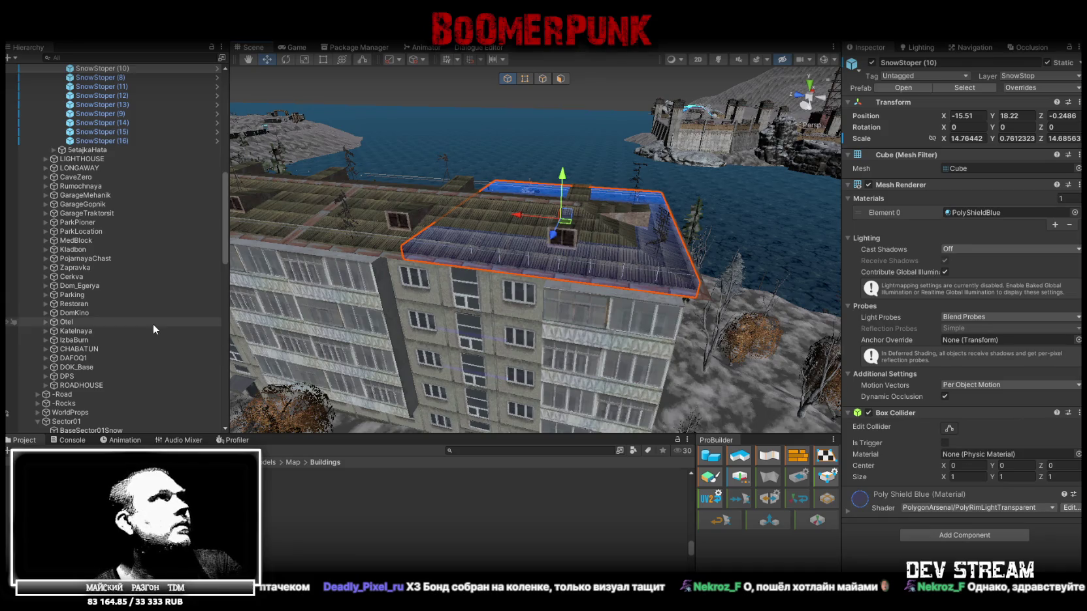
- Select rus_build_Set_01a (3) and its Regroup13 mesh to read the 0.4 scale
scroll(156, 320, up, 5)
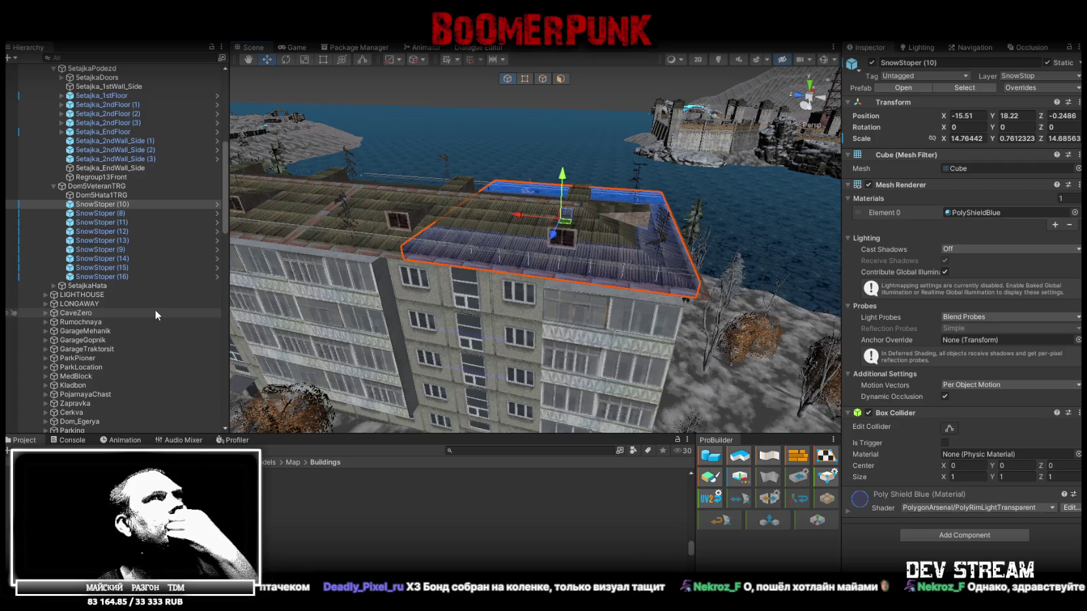
click(106, 188)
click(434, 303)
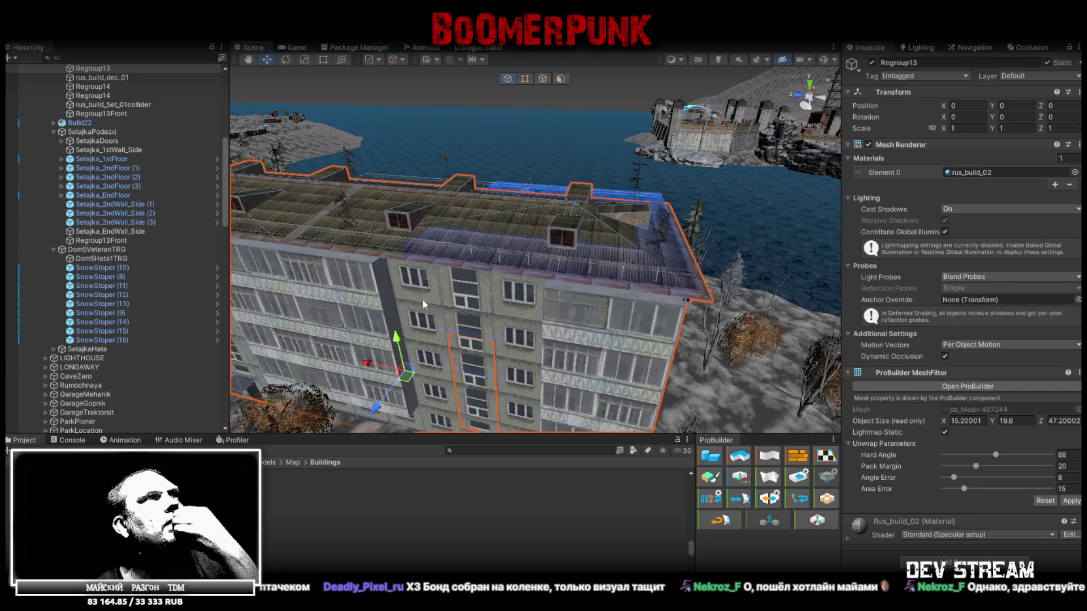
scroll(130, 215, up, 2)
click(98, 127)
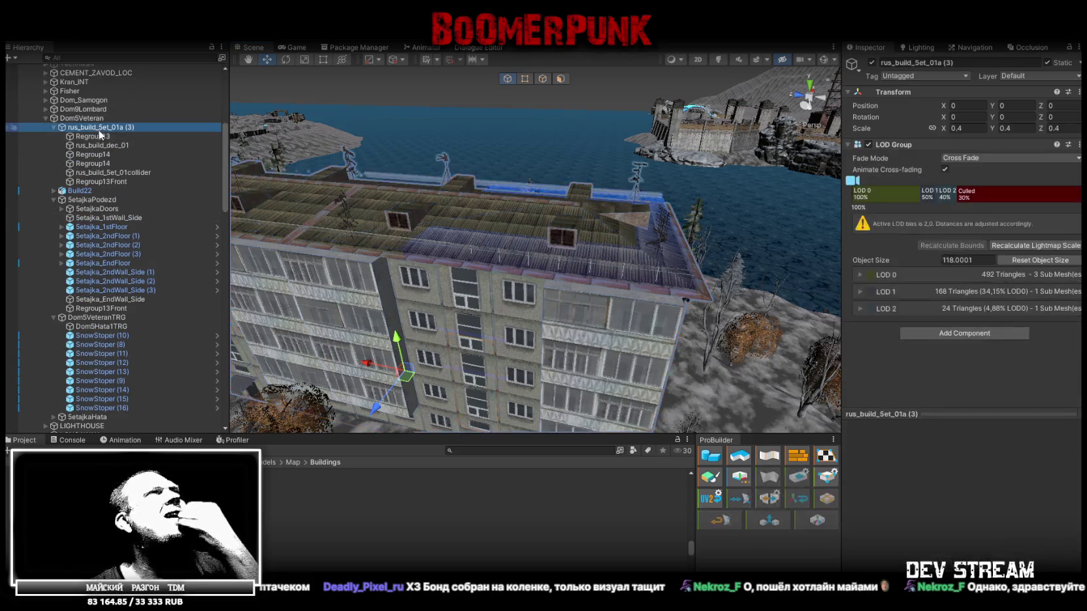
click(97, 137)
click(99, 128)
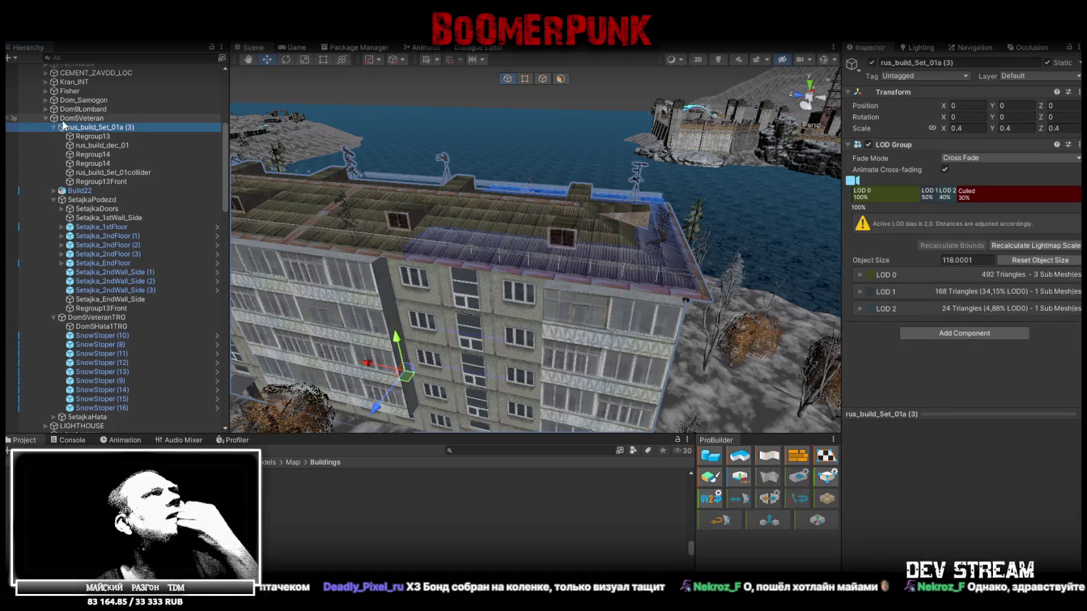
- Compare it with the 5etajkaPodezd group's transform: X -12.8, Y rotation 180, scale 1
click(66, 120)
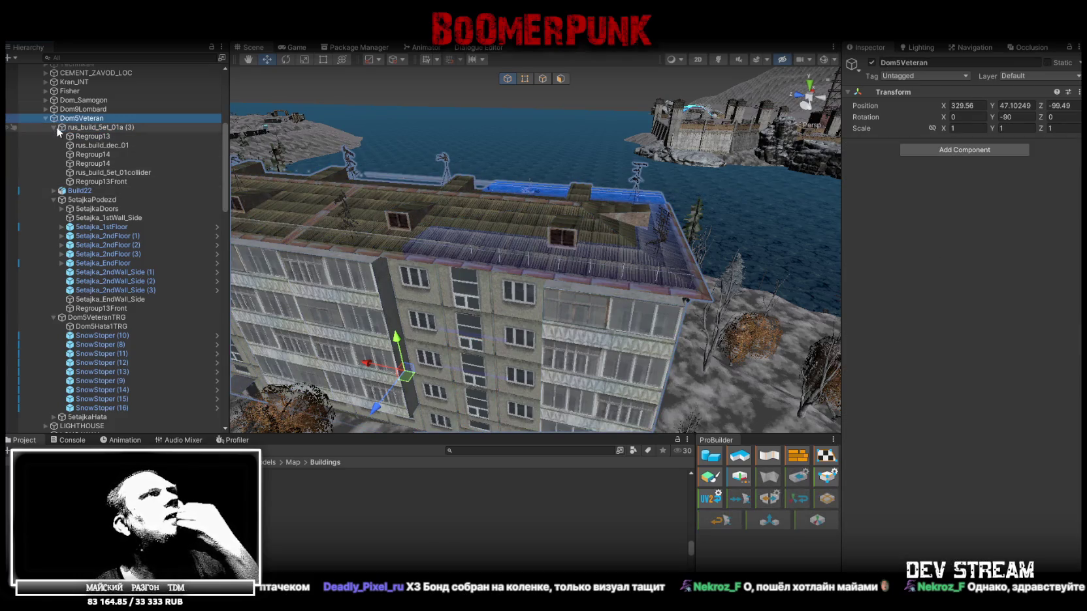
click(54, 127)
click(83, 129)
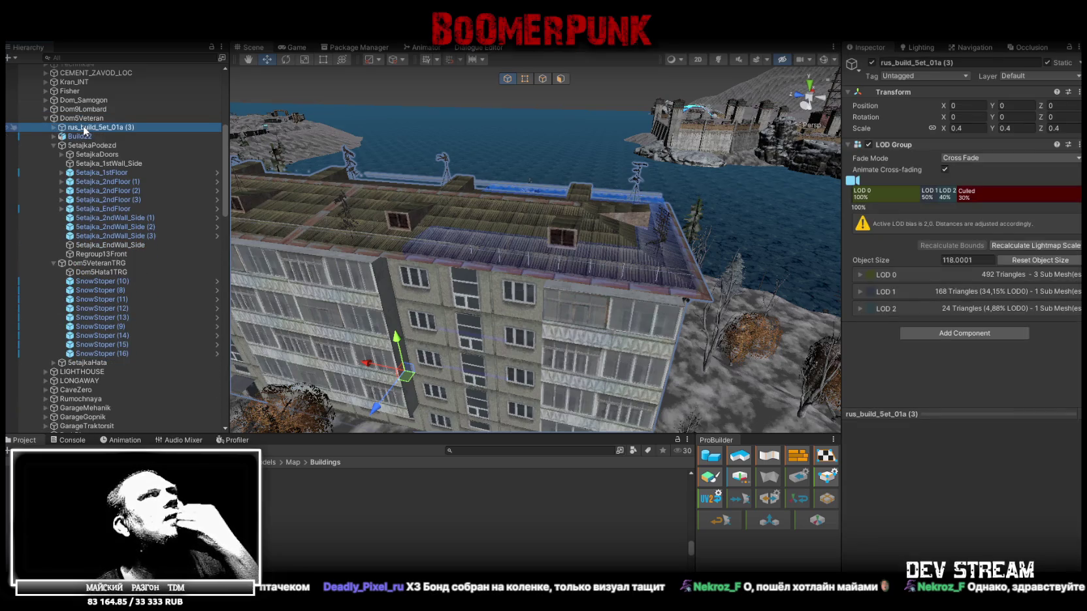
click(74, 146)
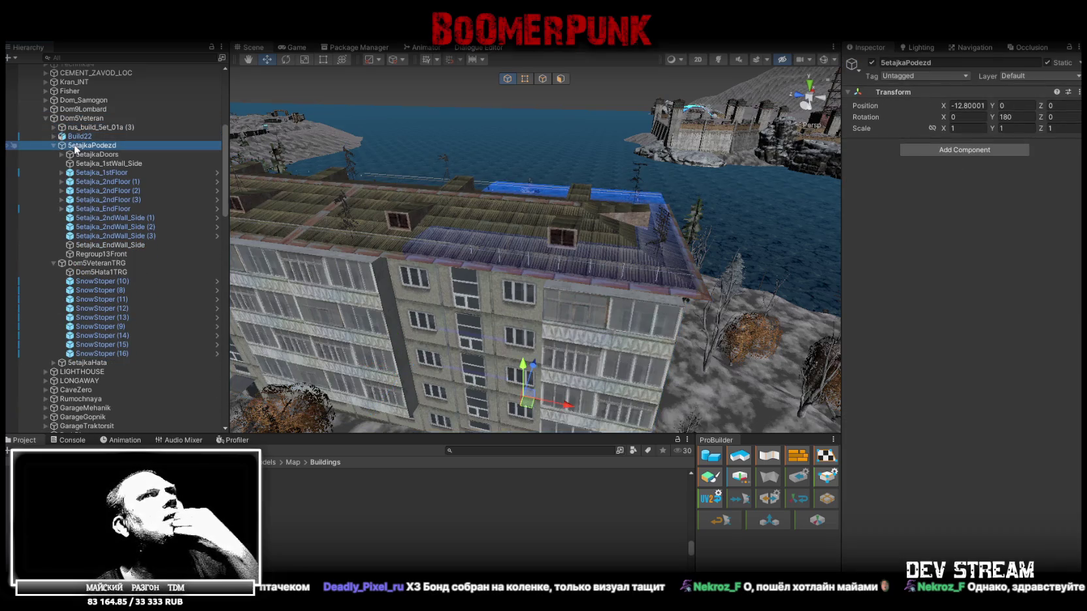
click(84, 128)
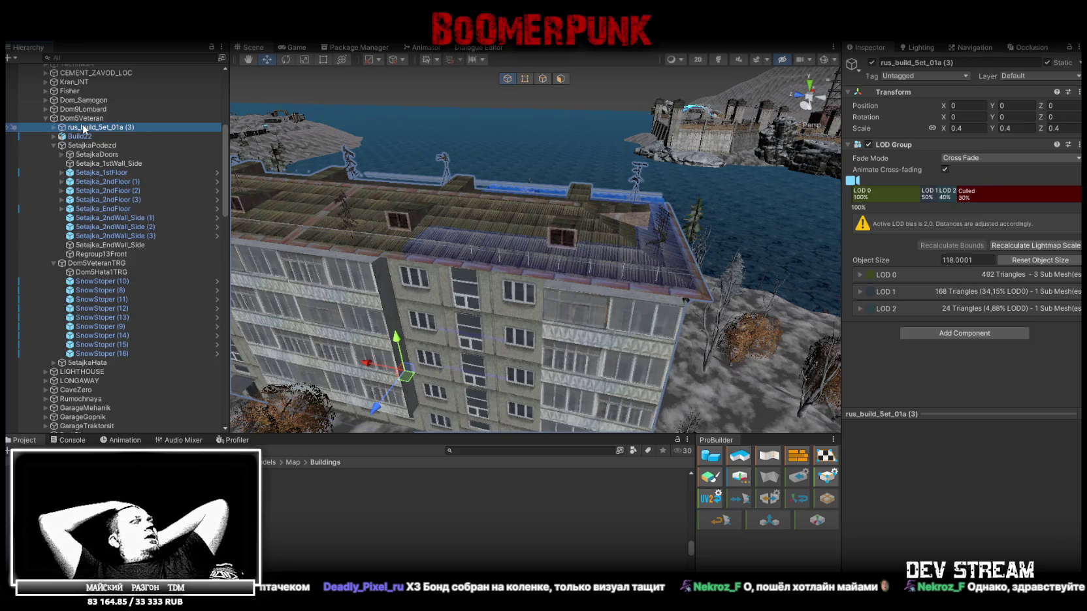
right_drag(287, 274, 248, 261)
- Bring the white apartment blocks into view and select the nine-storey block rus_build_9et_02a
click(101, 147)
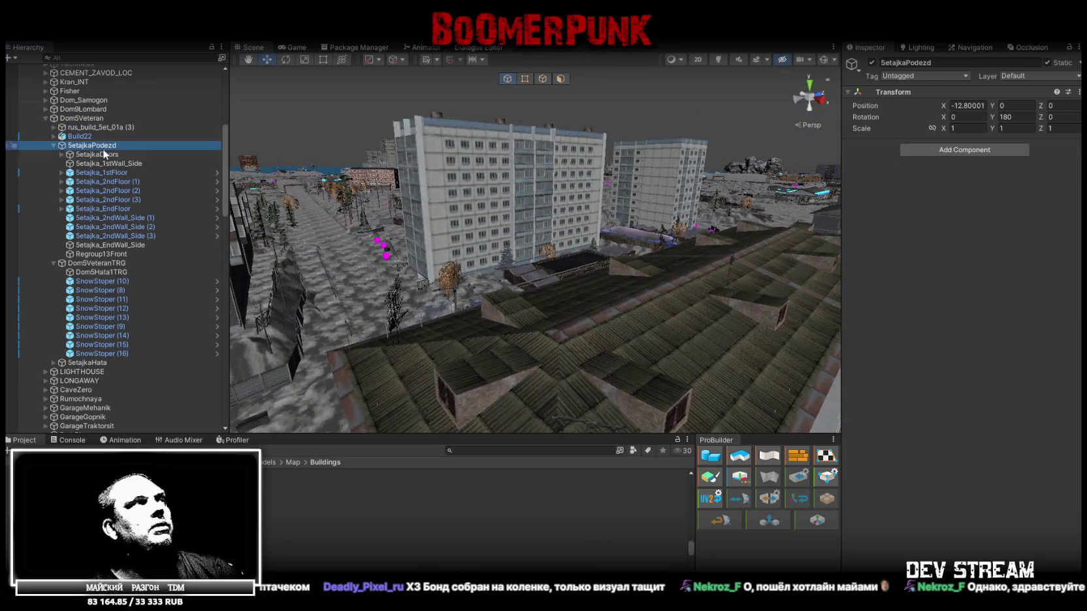
click(103, 154)
click(102, 163)
click(102, 190)
mouse_move(484, 248)
right_down()
mouse_move(500, 228)
mouse_move(607, 243)
mouse_move(640, 293)
right_up()
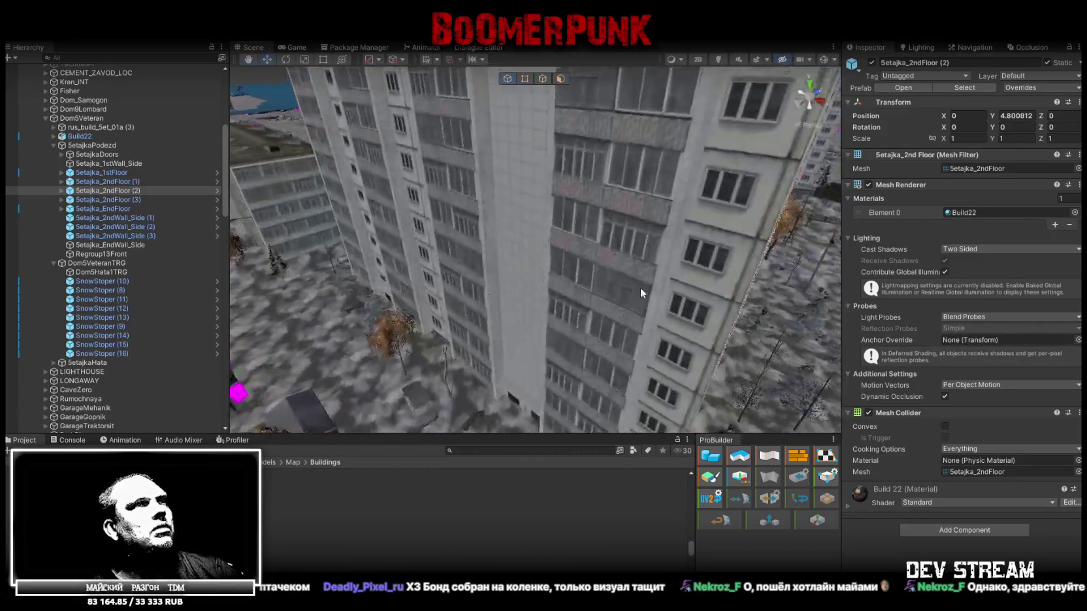
click(583, 283)
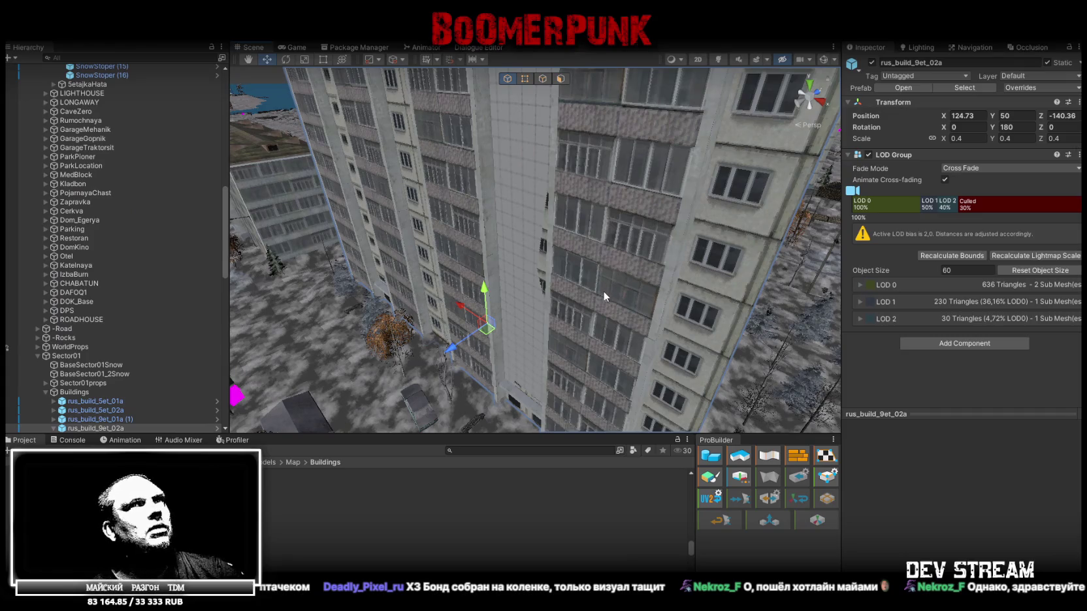
- Expand rus_build_9et_02a under Buildings and select its wall QWFQWGQ up close
scroll(97, 346, down, 3)
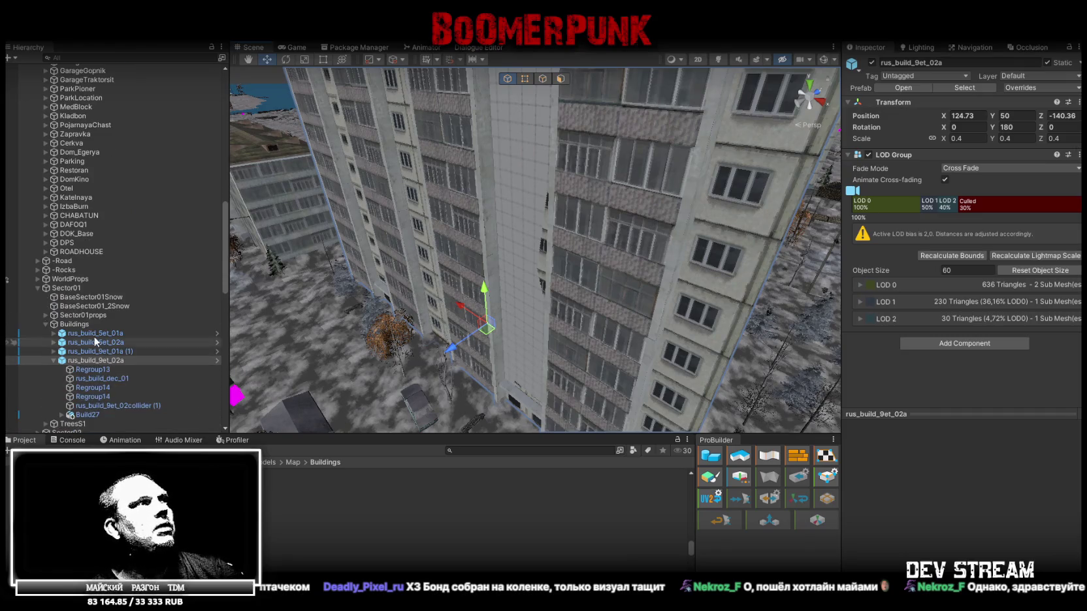
click(75, 324)
click(96, 360)
mouse_move(451, 327)
alt+mouse_down()
mouse_move(470, 344)
mouse_move(912, 234)
mouse_move(547, 283)
alt+mouse_up()
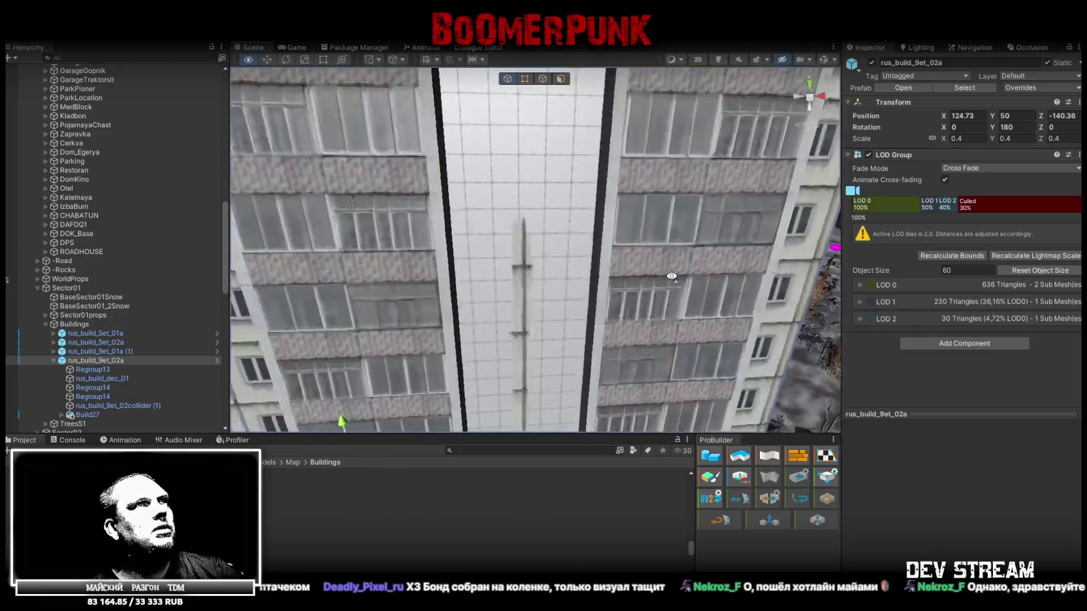
click(547, 284)
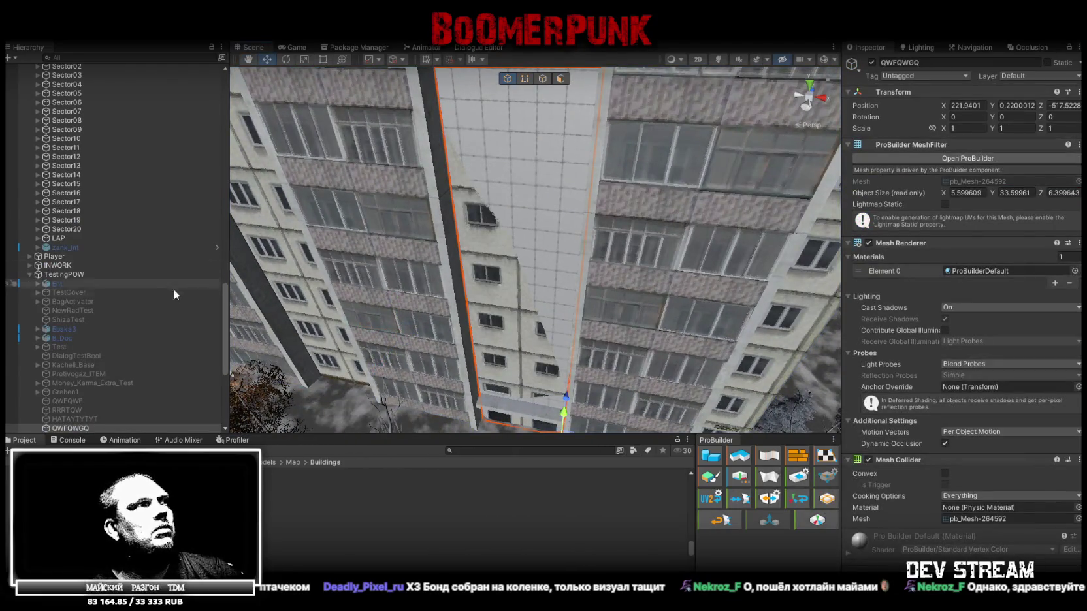
scroll(164, 297, down, 2)
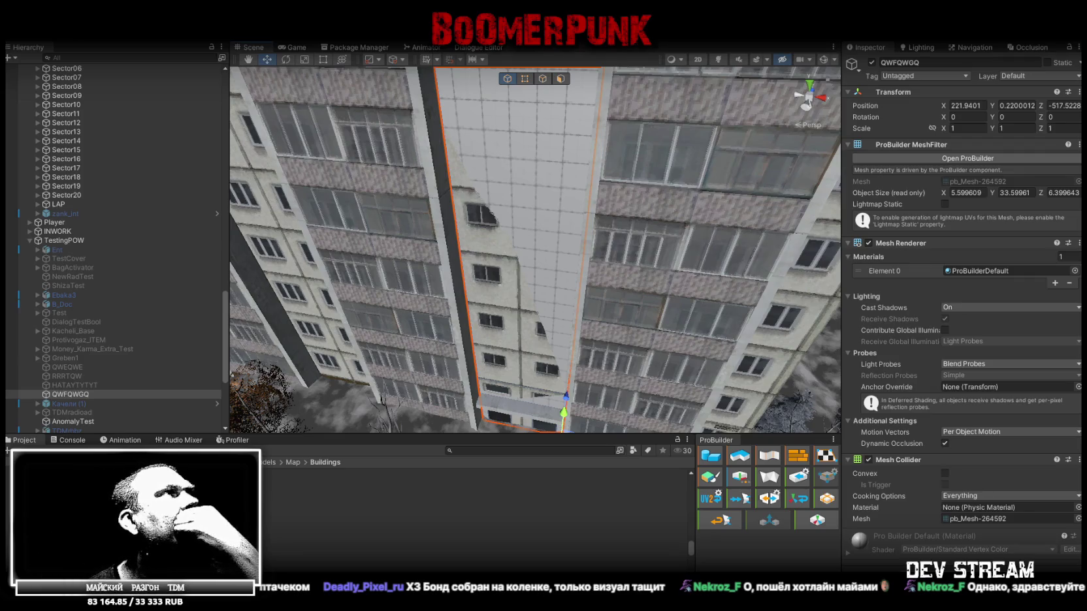
click(56, 240)
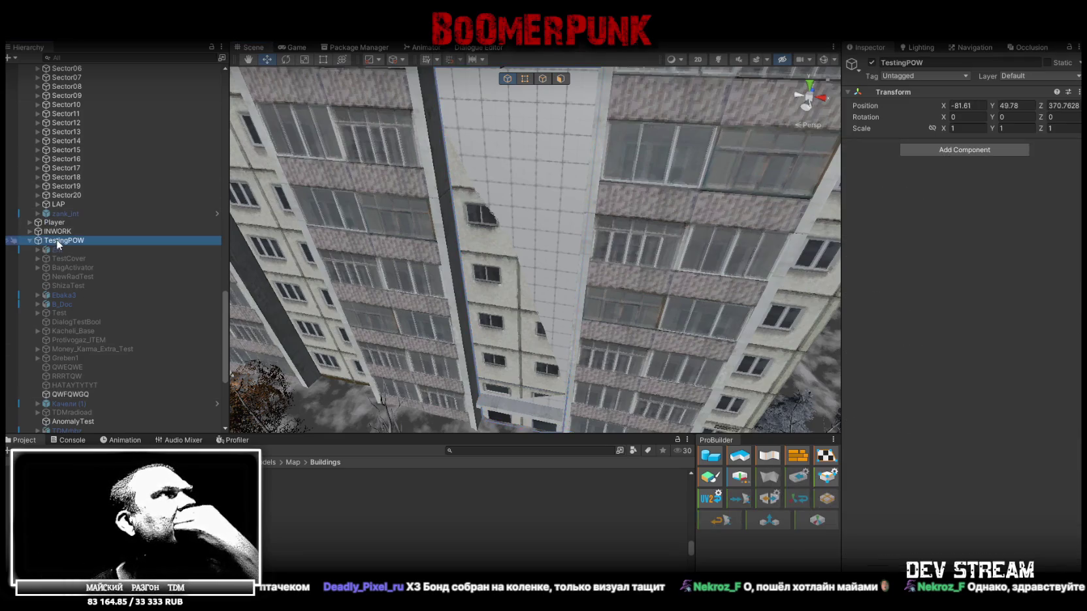
click(83, 394)
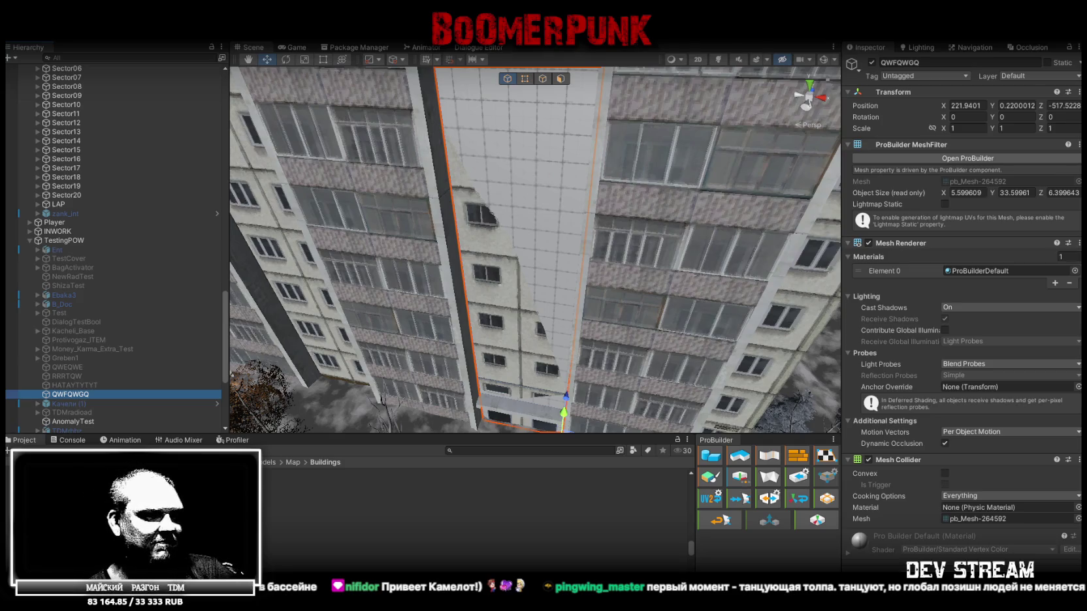
- Return to Blockbench and select the QWFQWGQ building mesh
key(alt+Tab)
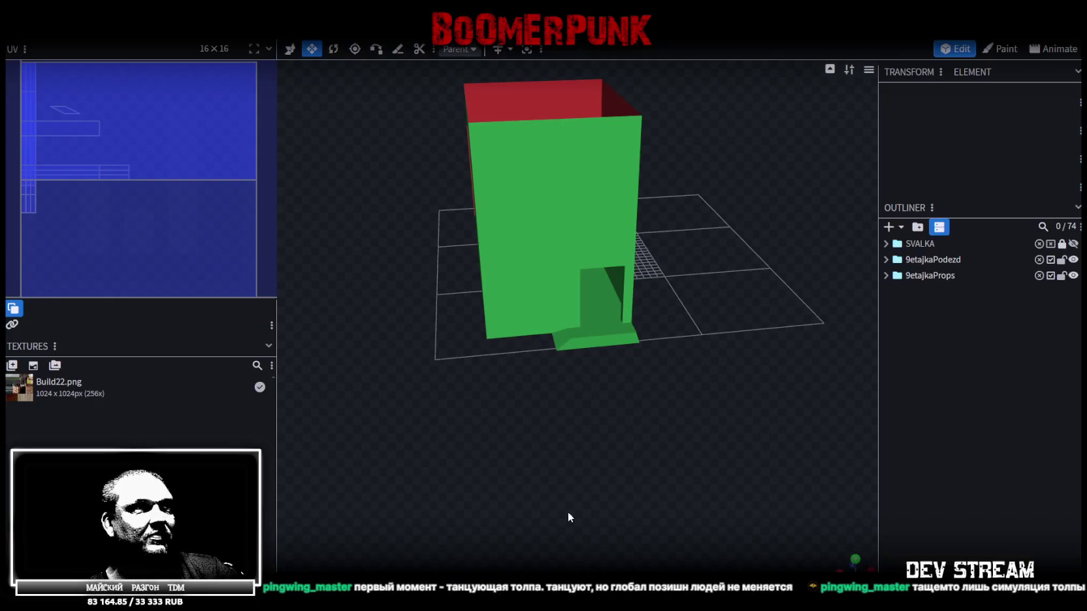
scroll(700, 390, down, 2)
scroll(570, 416, up, 5)
scroll(570, 416, down, 2)
click(627, 248)
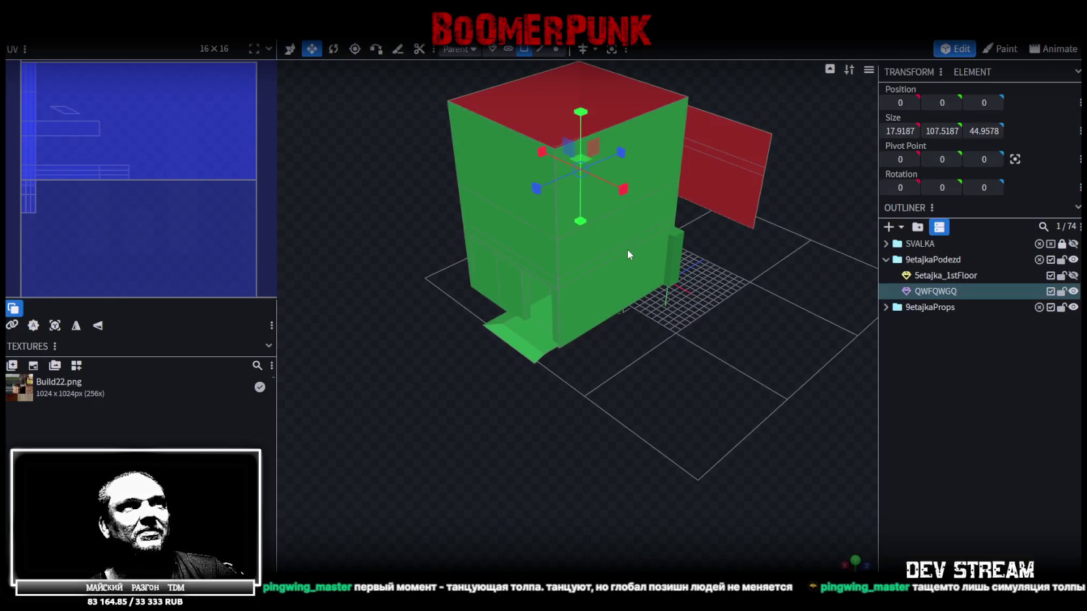
scroll(693, 385, down, 2)
scroll(700, 390, down, 2)
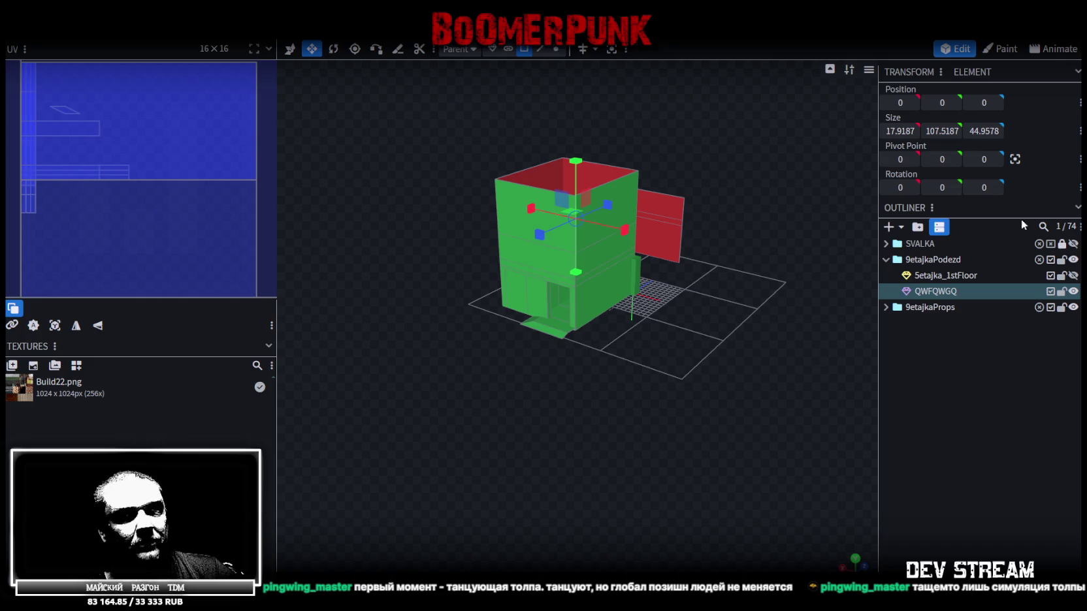
- Check the hidden 5etajka_1stFloor part inside the 9etajkaPodezd group, then clear the selection
click(937, 260)
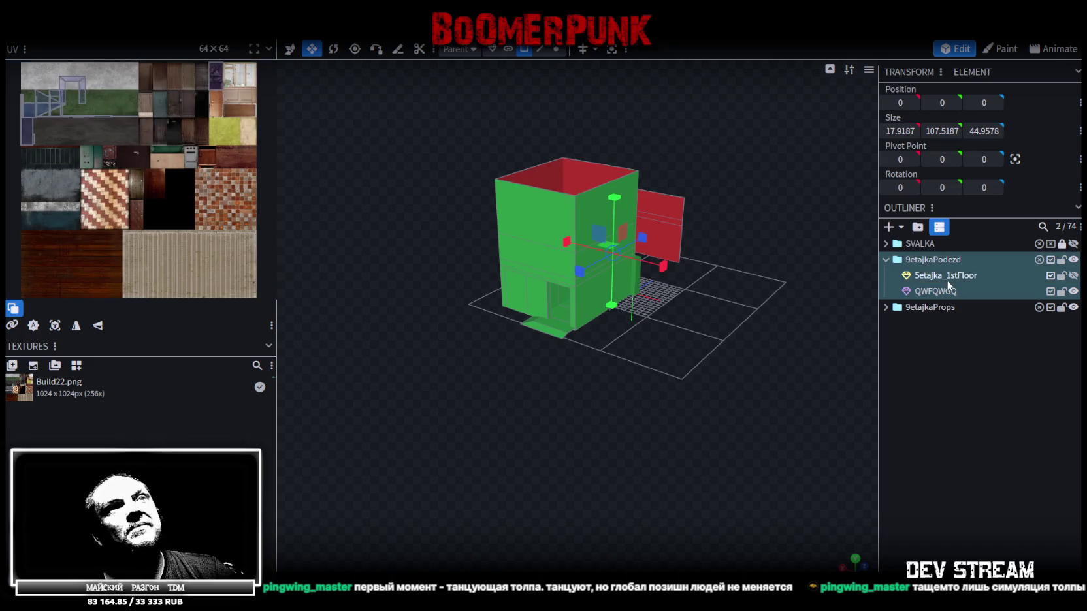
click(942, 275)
click(1073, 275)
click(1073, 275)
key(Escape)
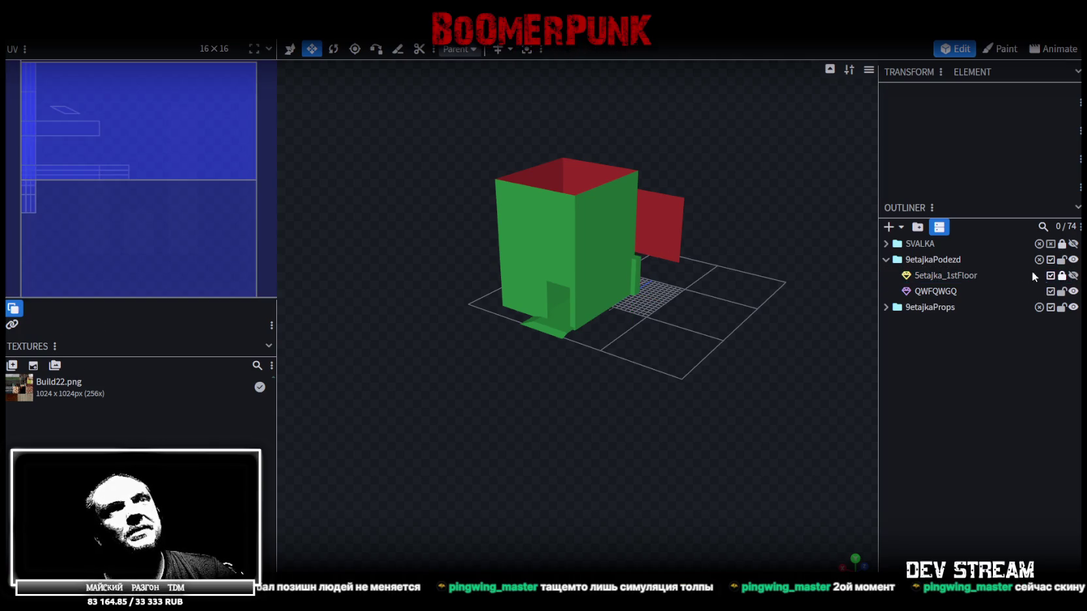
- Delete the 5etajka_1stFloor part and select the remaining QWFQWGQ mesh
click(970, 280)
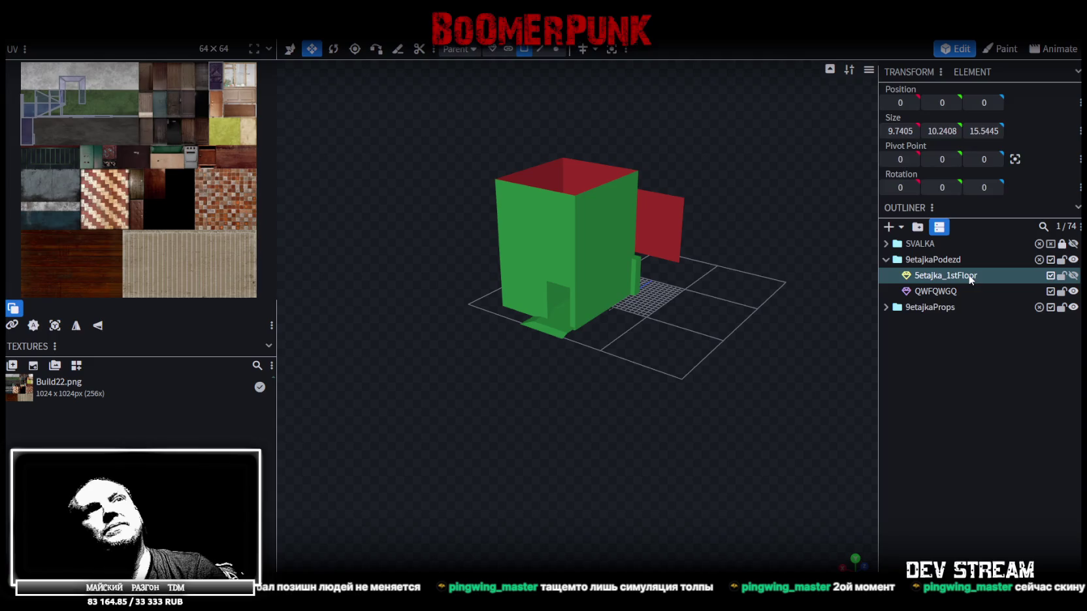
key(Delete)
drag(774, 335, 737, 327)
scroll(737, 327, up, 3)
click(592, 261)
scroll(645, 273, down, 2)
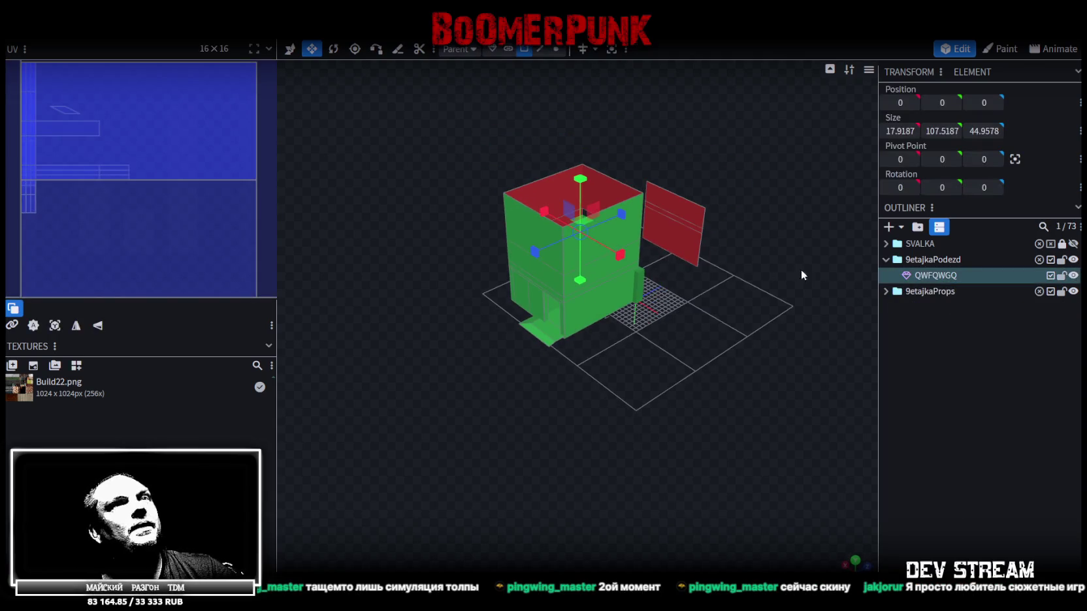
click(147, 33)
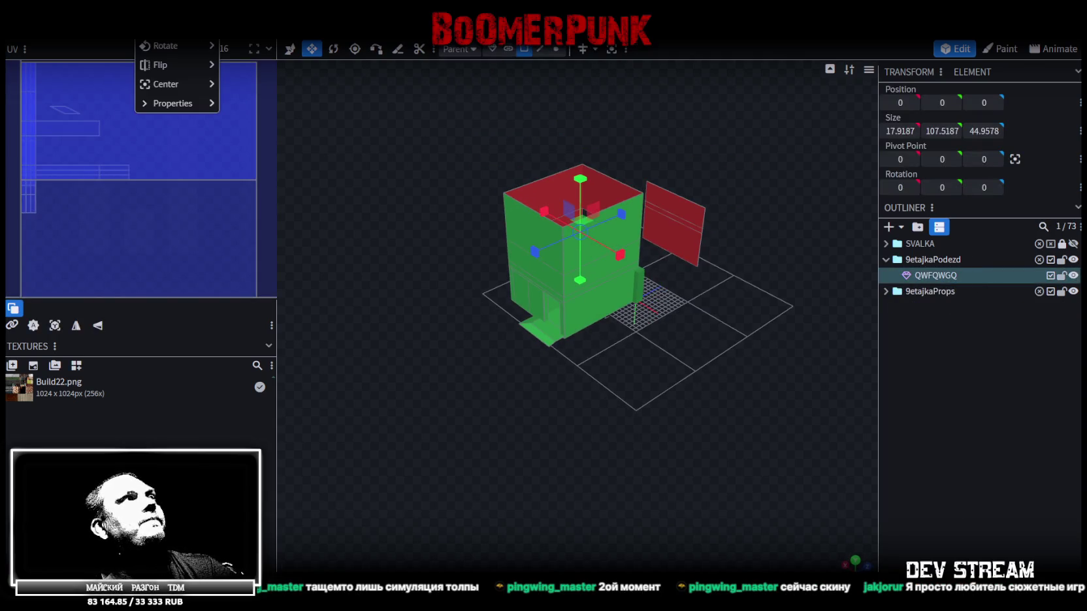
- Scale QWFQWGQ by 2.5 on all axes to about 44.8 × 268.8 × 112.4
click(163, 45)
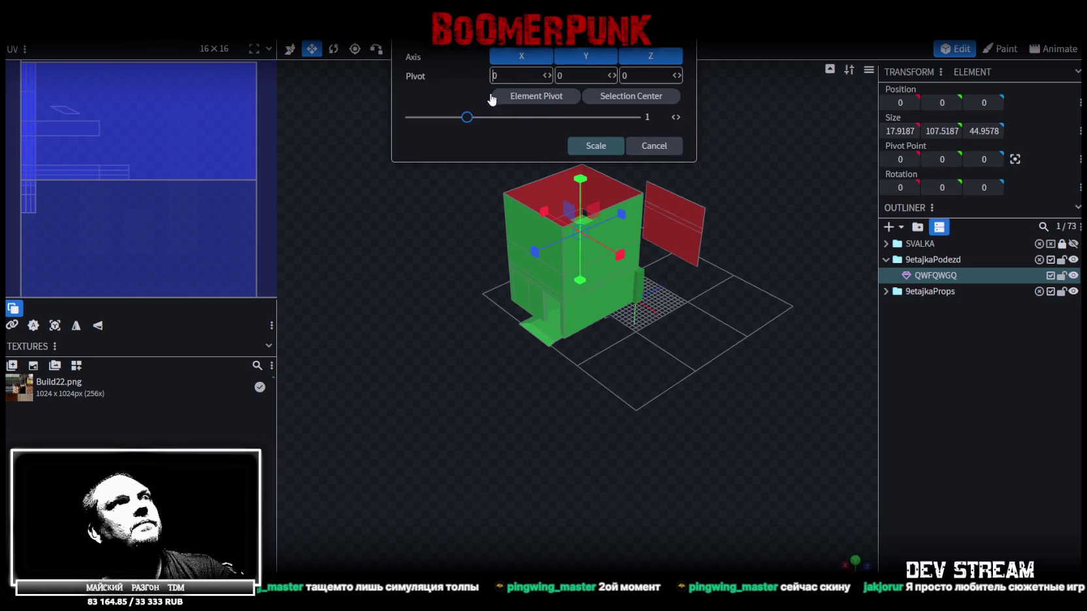
drag(467, 116, 551, 118)
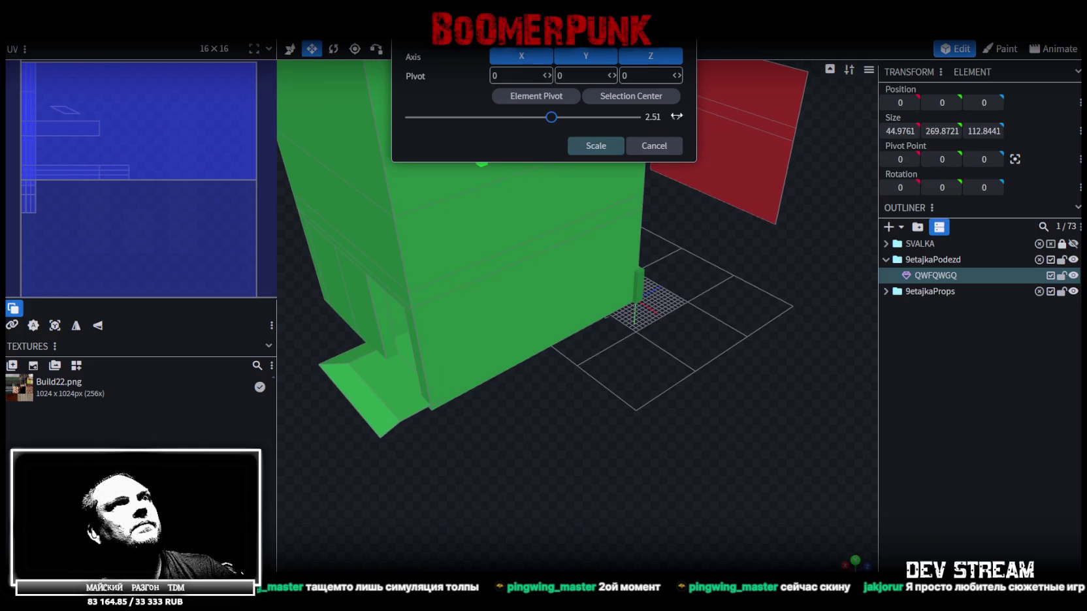
drag(657, 117, 662, 119)
click(595, 146)
mouse_move(607, 196)
mouse_down()
mouse_move(681, 291)
mouse_move(702, 340)
mouse_move(749, 295)
mouse_move(598, 257)
mouse_move(523, 221)
mouse_move(546, 246)
mouse_move(672, 221)
mouse_move(649, 244)
mouse_move(744, 281)
mouse_up()
scroll(686, 310, down, 3)
scroll(653, 222, down, 3)
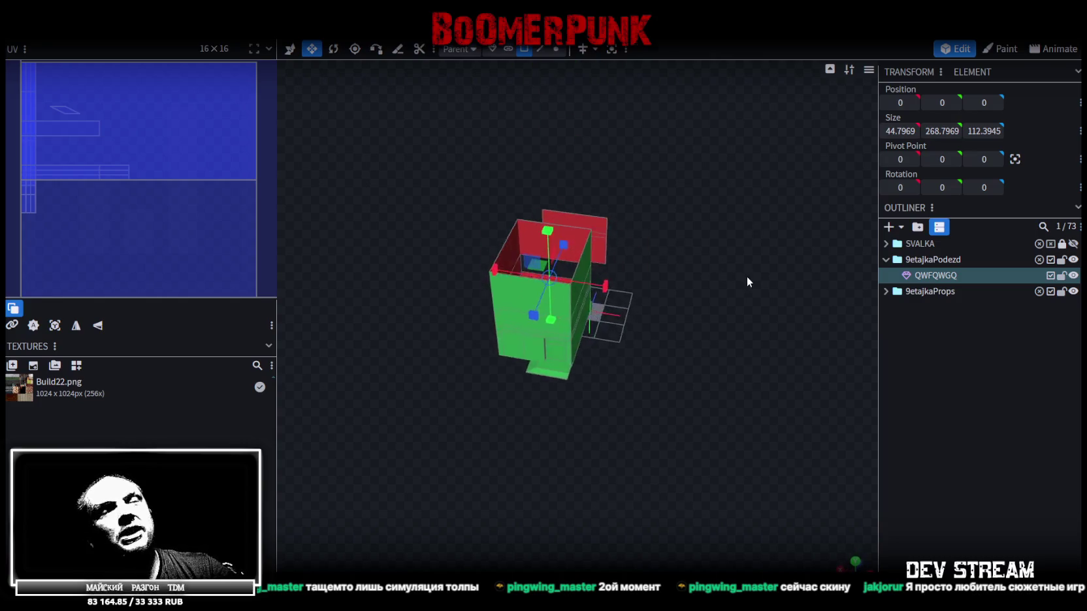
scroll(718, 269, up, 3)
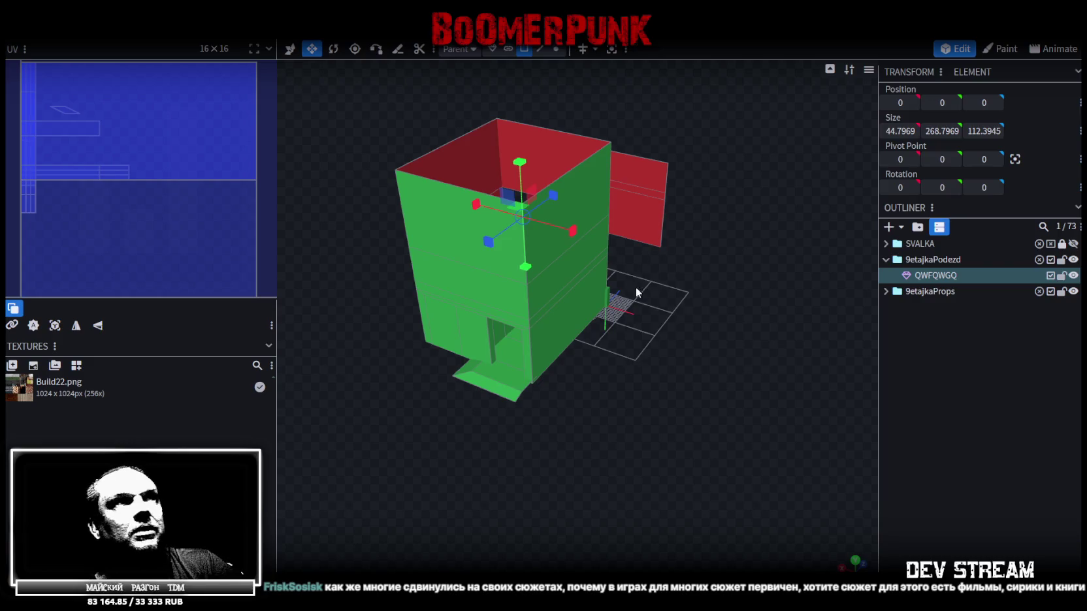
scroll(640, 320, up, 3)
scroll(692, 352, up, 3)
mouse_move(692, 353)
mouse_down()
mouse_move(570, 390)
mouse_move(632, 367)
mouse_move(768, 367)
mouse_move(753, 363)
mouse_up()
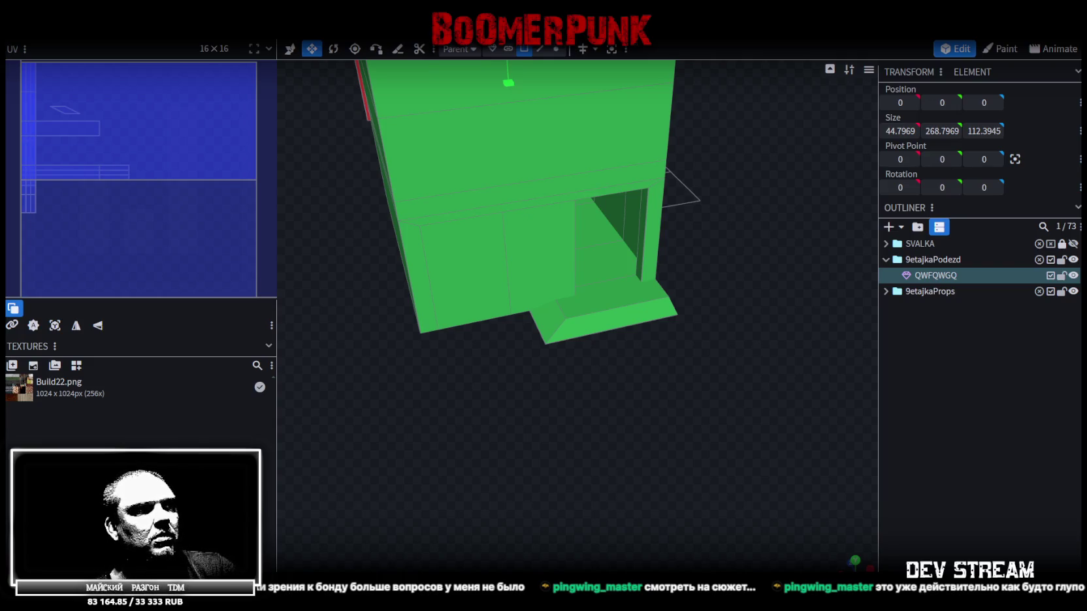
- Maximise the Twitch clip in Chrome briefly, then return to the Blockbench model
key(alt+Tab)
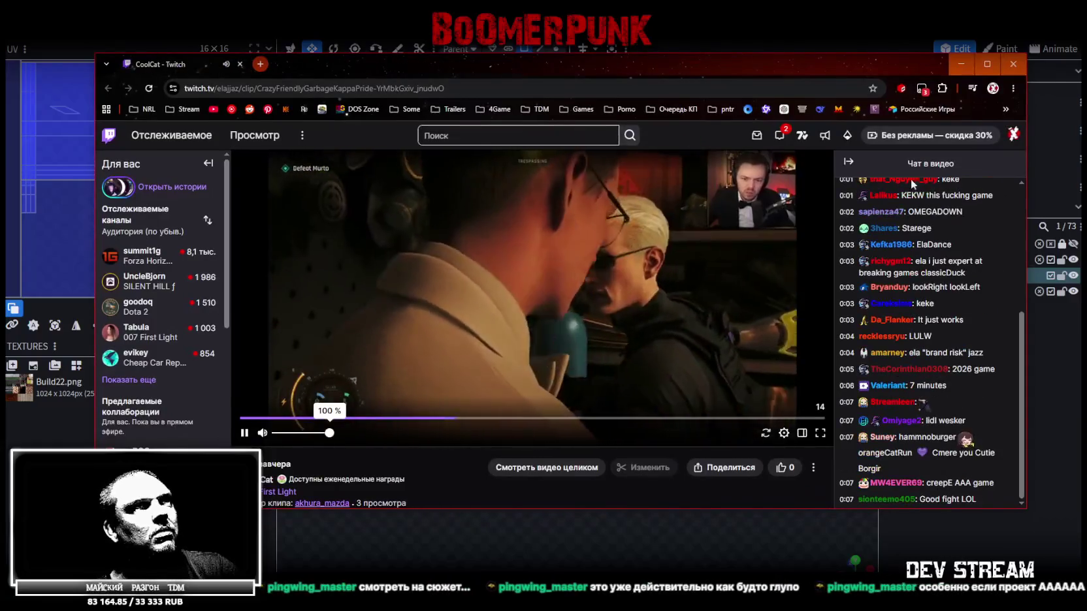
key(super+Up)
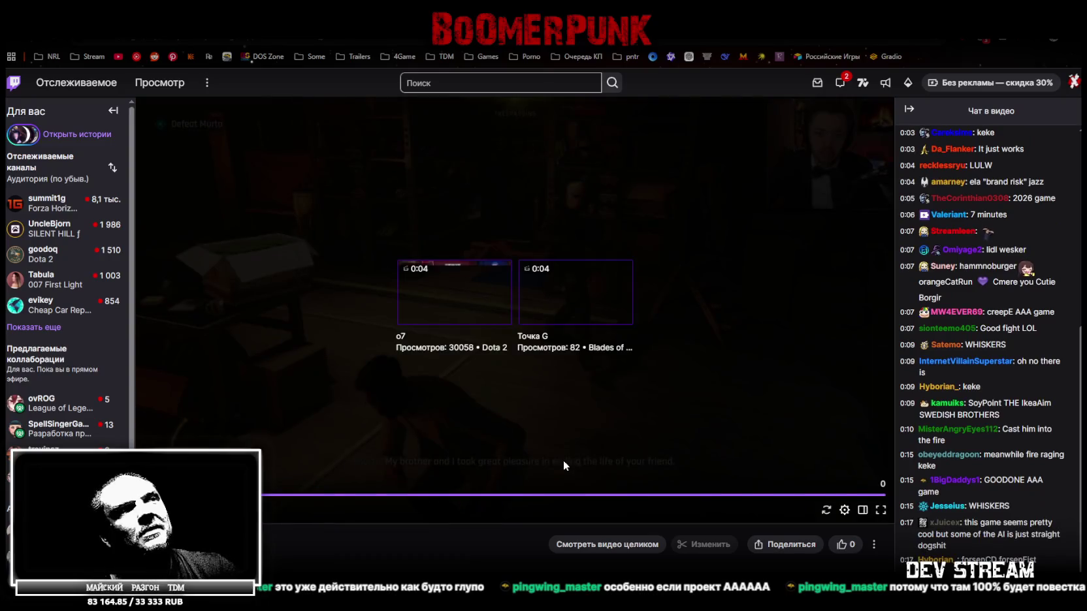
key(alt+Tab)
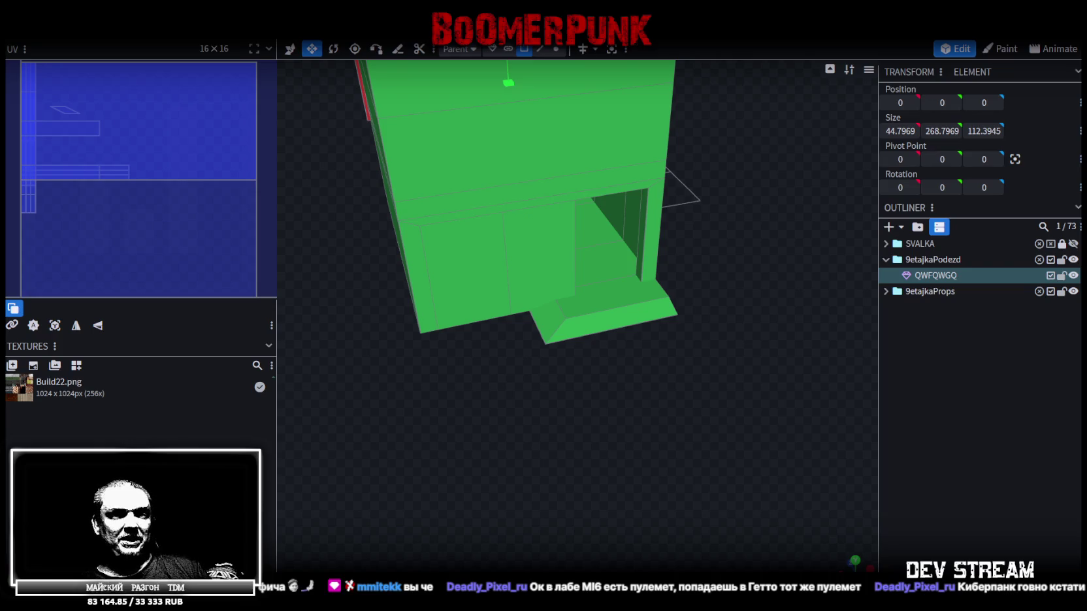
- Resize the stairwell's front panel to 44.7969 × 25.6005 and save as Build22.bbmodel
mouse_move(743, 374)
mouse_down()
mouse_move(642, 415)
mouse_move(635, 441)
mouse_move(621, 441)
mouse_move(579, 359)
mouse_up()
click(563, 336)
mouse_move(572, 285)
mouse_down()
mouse_move(574, 306)
mouse_move(723, 351)
mouse_move(753, 295)
mouse_move(659, 384)
mouse_move(521, 326)
mouse_move(470, 358)
mouse_move(656, 134)
mouse_up()
click(655, 135)
mouse_move(548, 393)
mouse_down()
mouse_move(498, 422)
mouse_move(687, 452)
mouse_move(605, 453)
mouse_up()
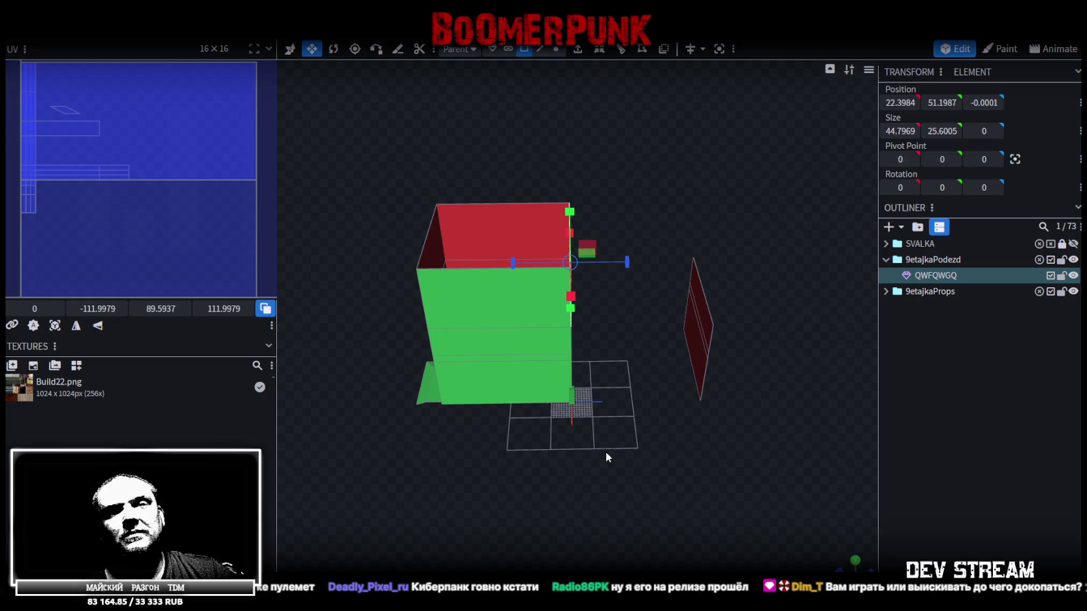
mouse_move(655, 526)
mouse_down()
mouse_move(655, 444)
mouse_move(613, 455)
mouse_move(655, 456)
mouse_move(575, 507)
mouse_move(568, 358)
mouse_move(668, 436)
mouse_move(818, 446)
mouse_move(647, 318)
mouse_up()
key(ctrl+s)
click(116, 39)
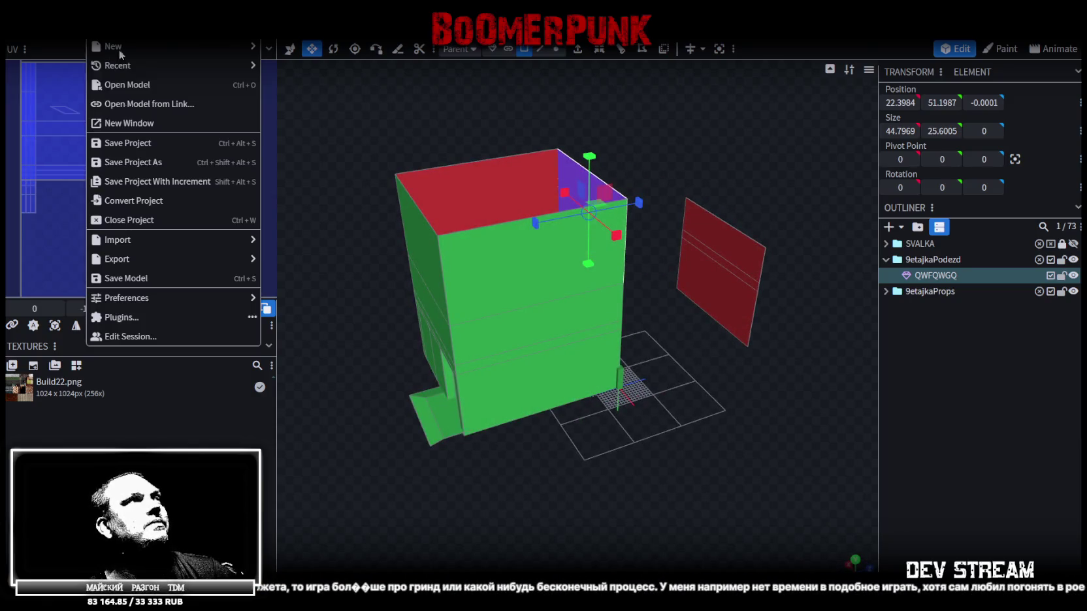
- Export the stairwell model at export scale 16 for Unity, then return to the Hitman results
click(330, 297)
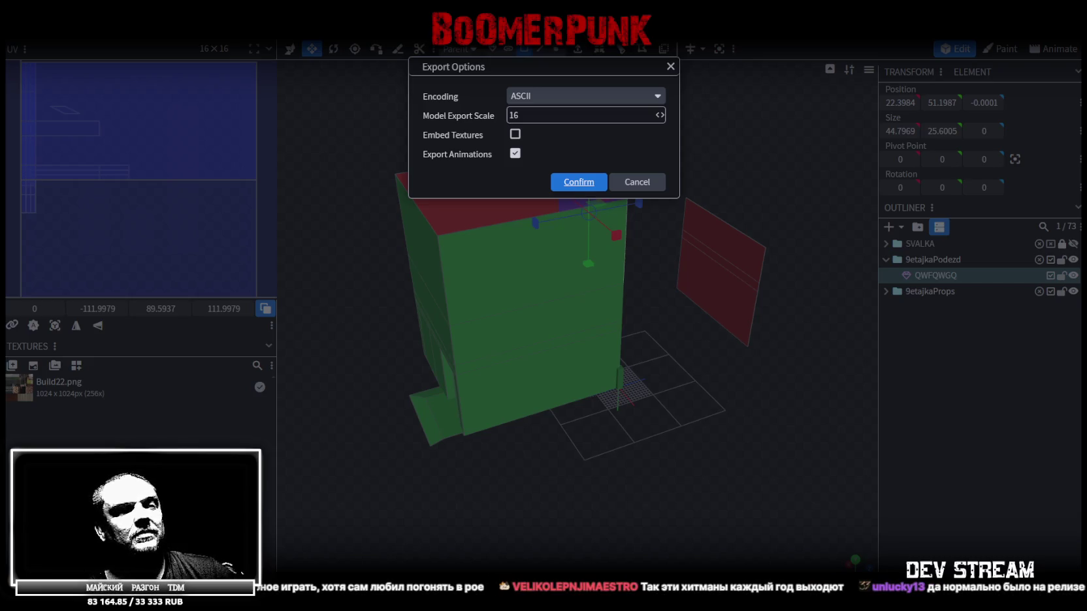
key(Return)
key(alt+Tab)
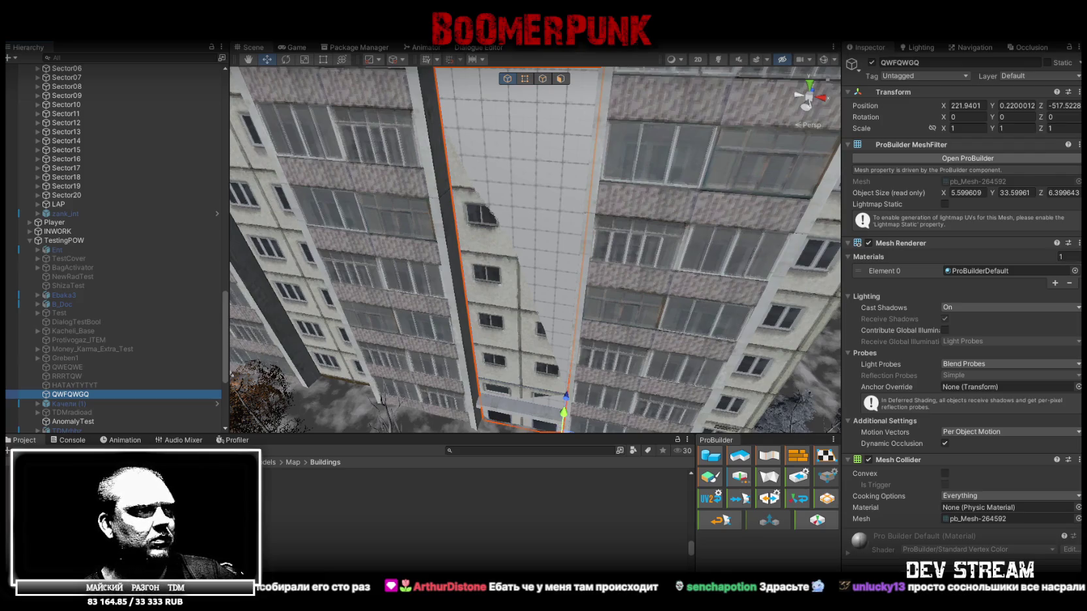
key(alt+Tab)
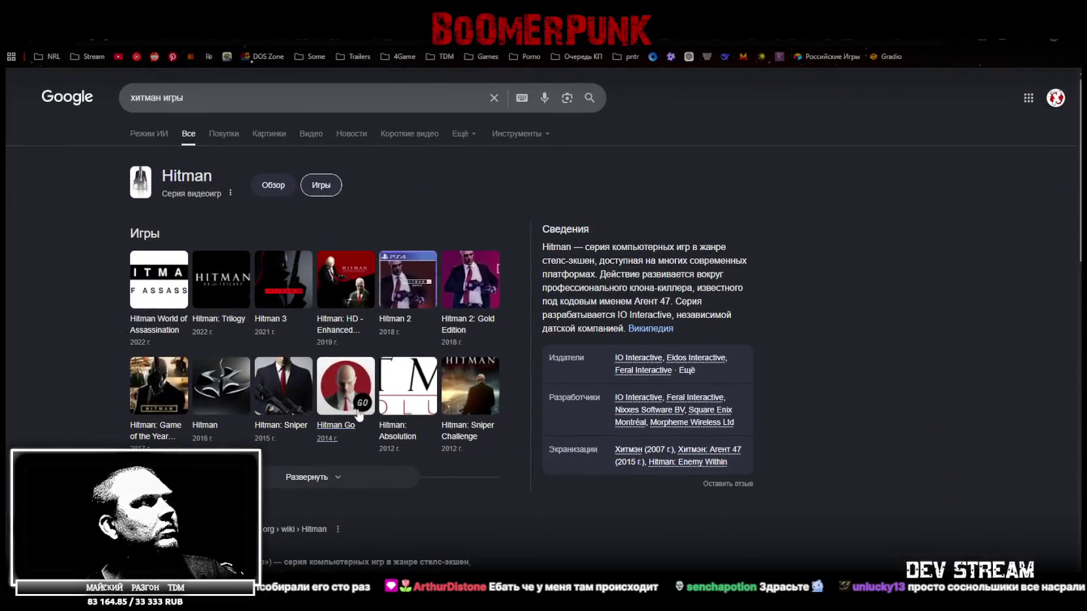
click(362, 477)
- Scroll through the Hitman games list from Codename 47 (2000) to World of Assassination (2022)
scroll(379, 483, down, 2)
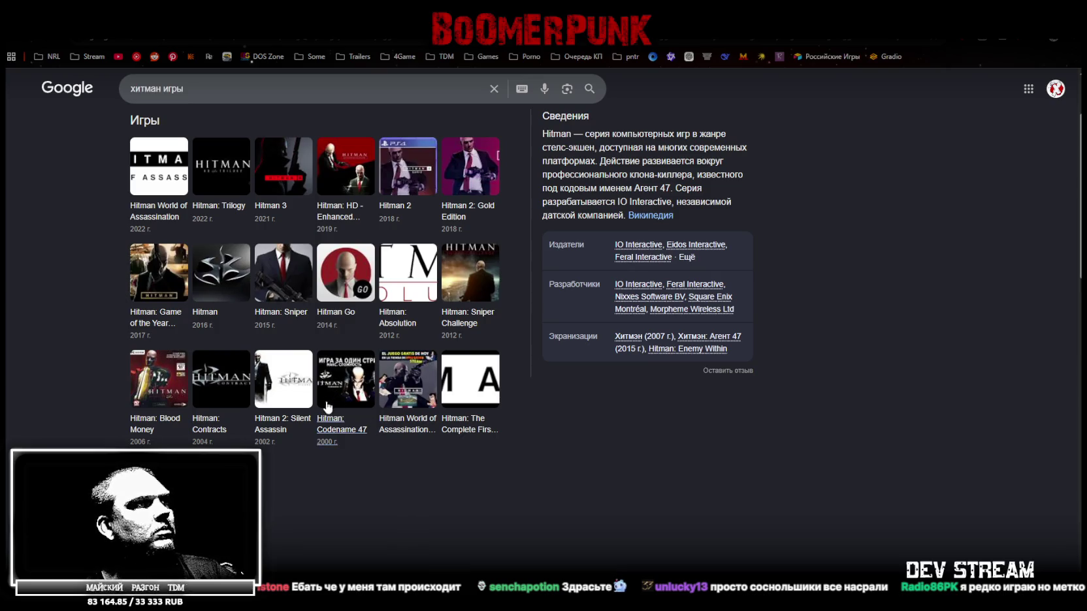
scroll(301, 510, up, 1)
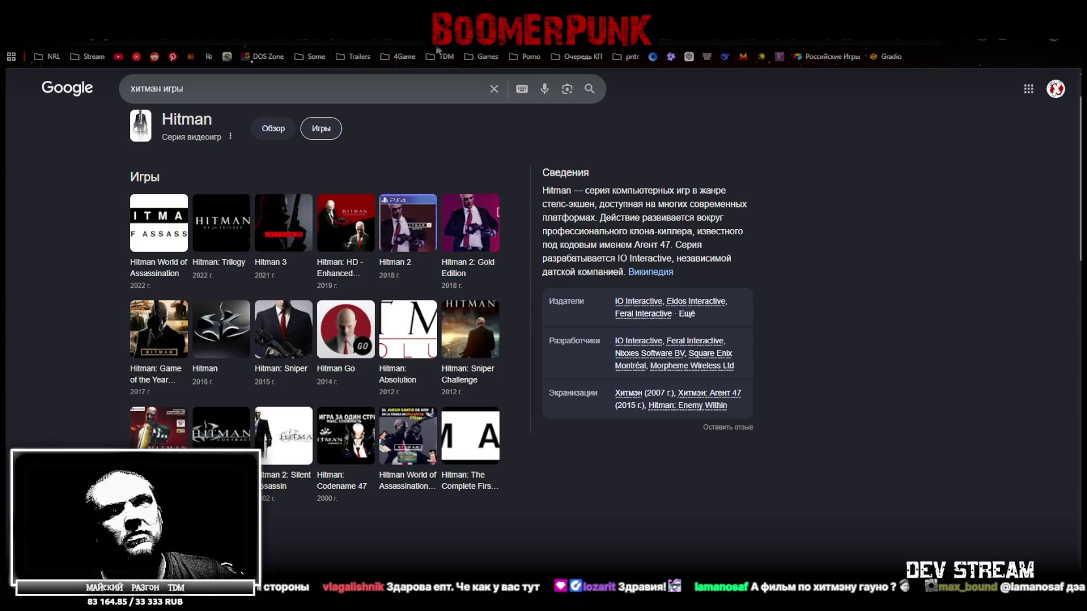
- Switch back to Unity's winter town scene with the QWFQWGQ wall selected
key(alt+Tab)
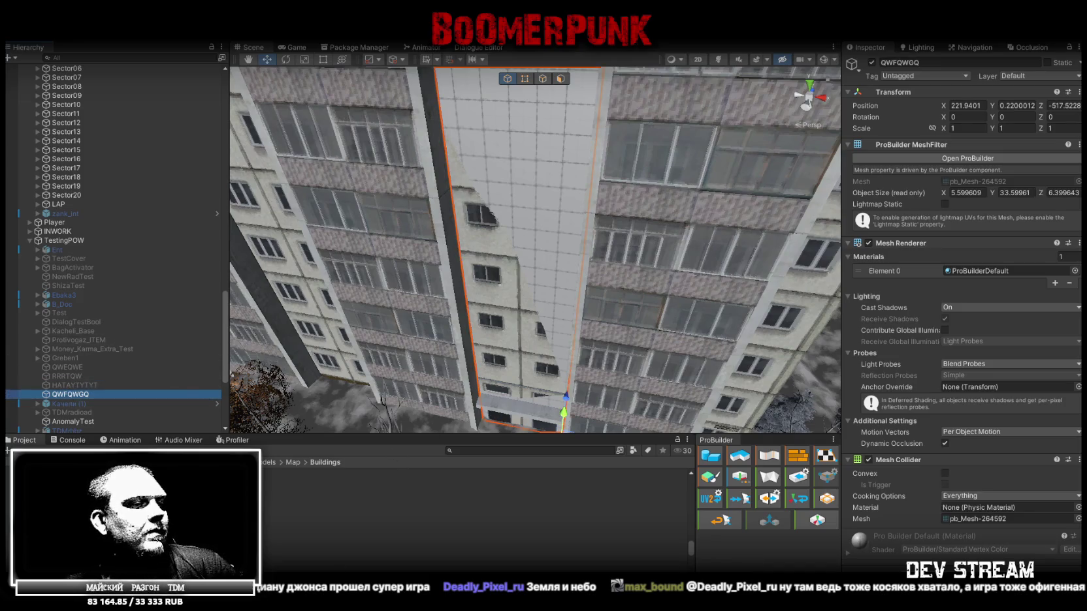
- Select Build27 in the courtyard and shrink its scale from 2.5 to 1
mouse_move(537, 239)
right_down()
mouse_move(277, 271)
mouse_move(495, 283)
right_up()
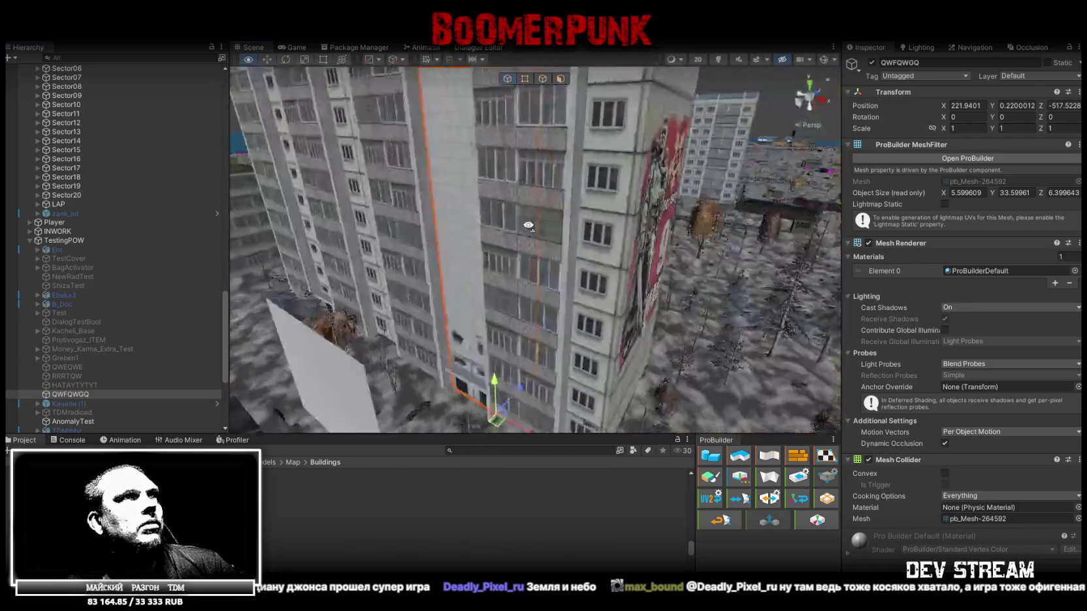
click(494, 286)
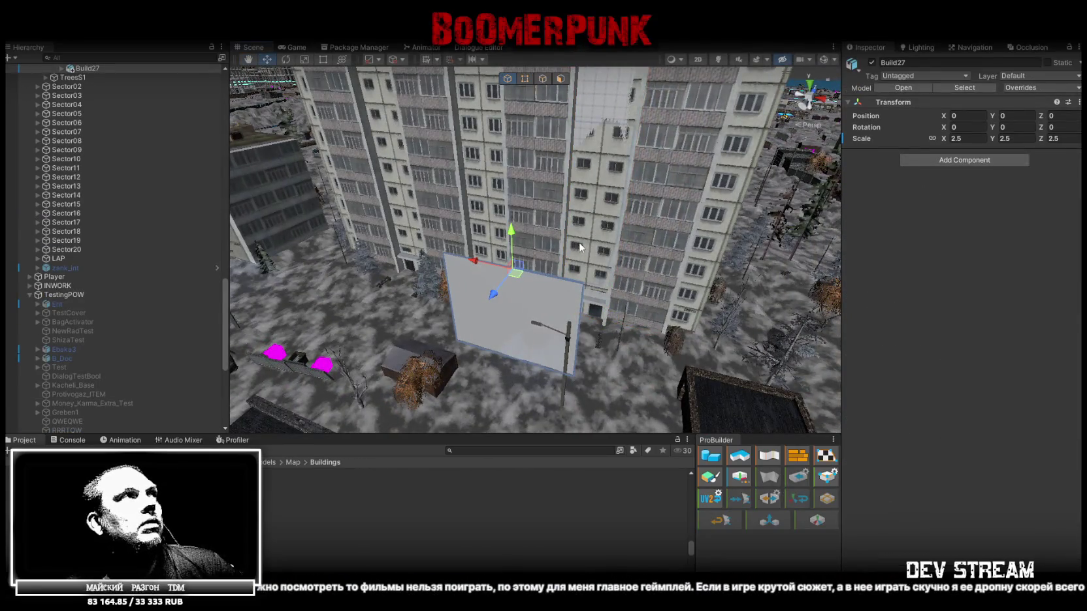
drag(938, 138, 901, 139)
mouse_move(536, 248)
right_down()
mouse_move(605, 212)
mouse_move(587, 248)
mouse_move(412, 264)
mouse_move(489, 271)
right_up()
- Rotate Build27 to 180 degrees around the Y axis
key(e)
mouse_move(522, 205)
mouse_down()
mouse_move(310, 227)
mouse_move(297, 210)
mouse_up()
mouse_move(297, 210)
right_down()
mouse_move(542, 258)
mouse_move(294, 268)
right_up()
key(w)
- Move Build27 to X -39 at ground level and select the QWFQWGQ wall
mouse_move(273, 333)
alt+mouse_down()
mouse_move(297, 296)
mouse_move(581, 288)
mouse_move(578, 276)
alt+mouse_up()
mouse_move(578, 277)
right_down()
mouse_move(614, 318)
mouse_move(488, 325)
right_up()
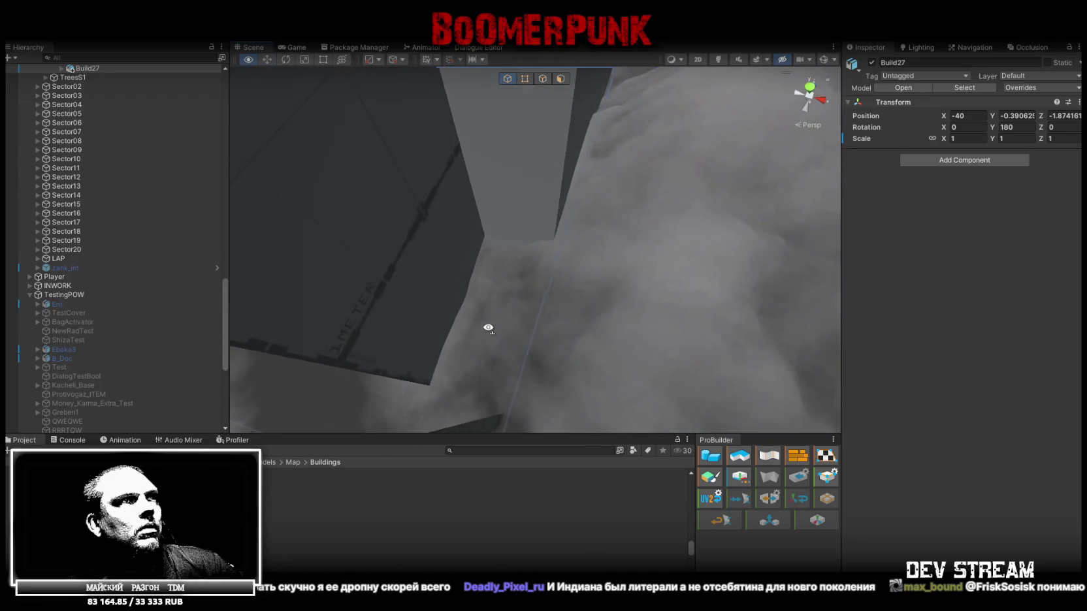
mouse_move(554, 278)
right_down()
mouse_move(535, 280)
mouse_move(614, 290)
mouse_move(543, 298)
mouse_move(598, 265)
right_up()
drag(581, 264, 521, 316)
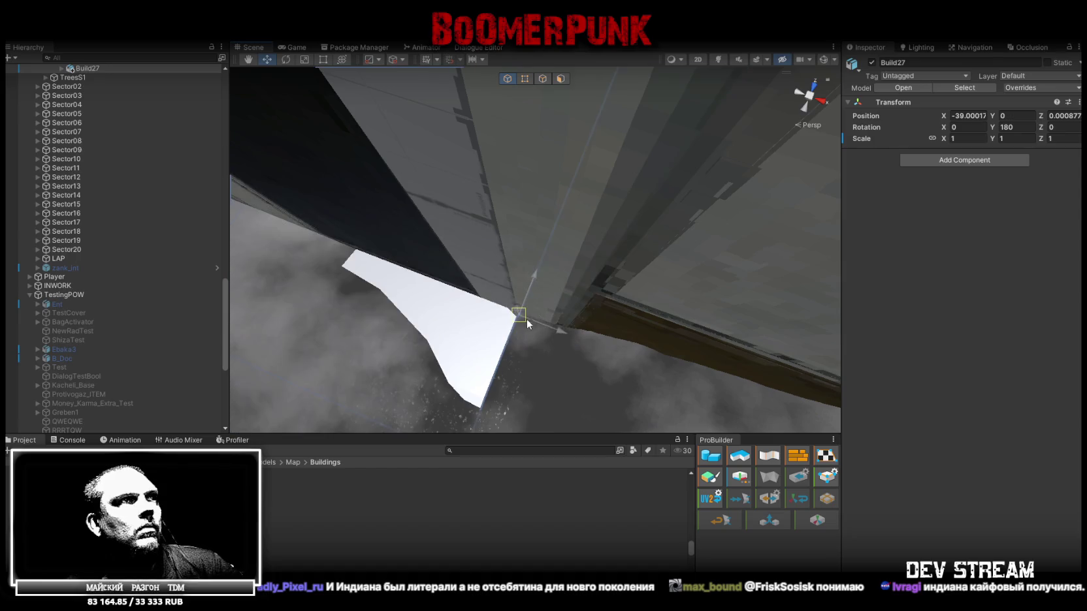
mouse_move(521, 316)
right_down()
mouse_move(552, 275)
mouse_move(665, 231)
mouse_move(585, 157)
mouse_move(631, 258)
mouse_move(655, 225)
mouse_move(744, 233)
mouse_move(661, 229)
mouse_move(374, 289)
mouse_move(322, 287)
mouse_move(298, 206)
mouse_move(543, 224)
mouse_move(526, 226)
mouse_move(601, 212)
mouse_move(785, 233)
mouse_move(783, 244)
mouse_move(674, 241)
right_up()
click(674, 242)
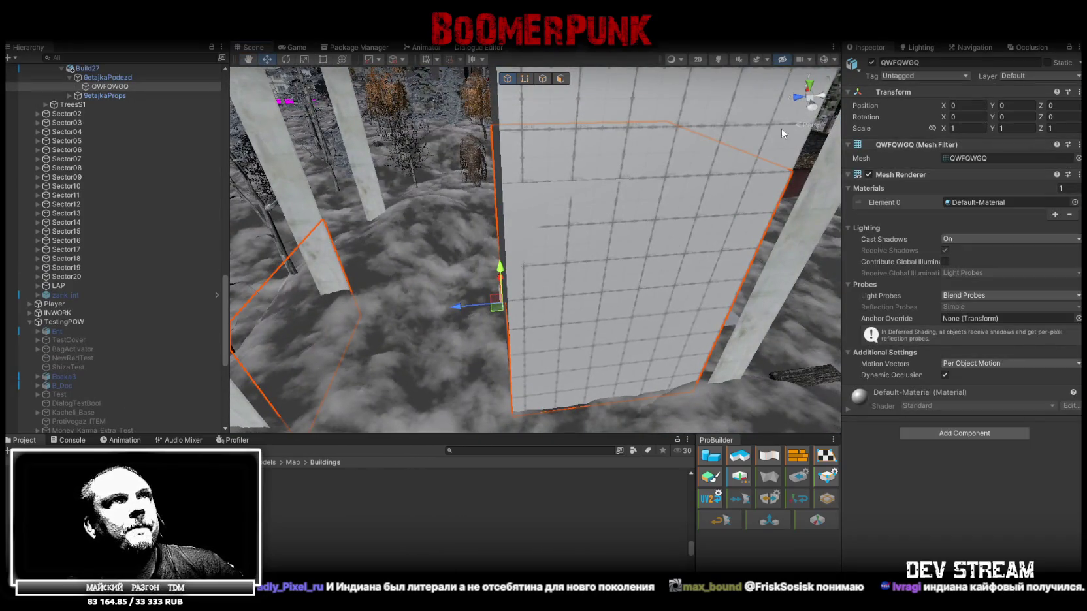
- Deactivate the old QWFQWGQ wall and compare the Build27 and rus_build_9et_02a transforms
click(871, 62)
right_drag(711, 183, 732, 180)
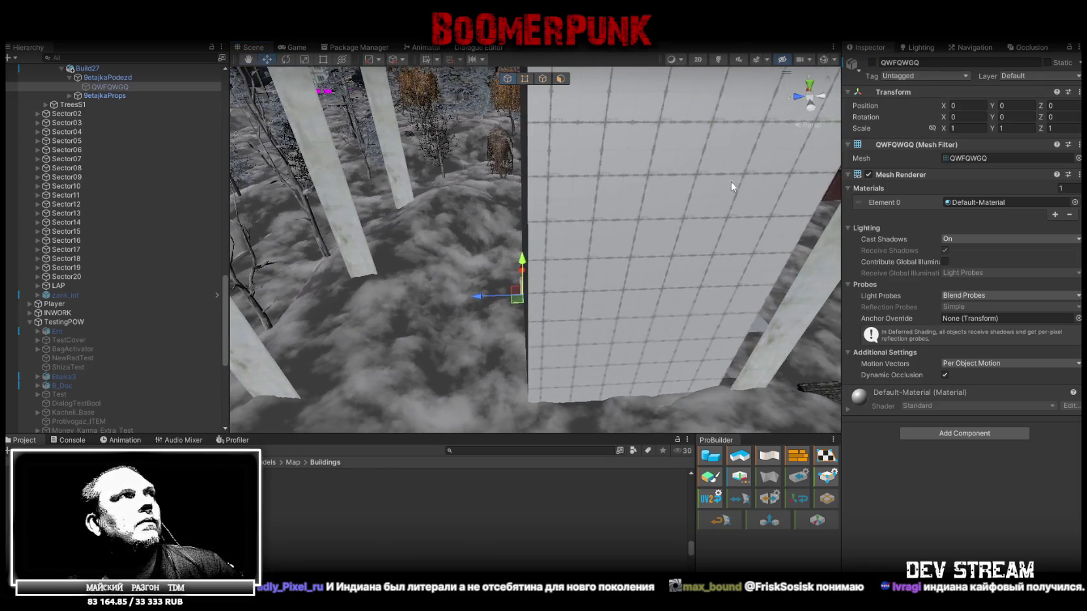
click(602, 207)
click(138, 212)
click(110, 222)
click(871, 63)
click(88, 204)
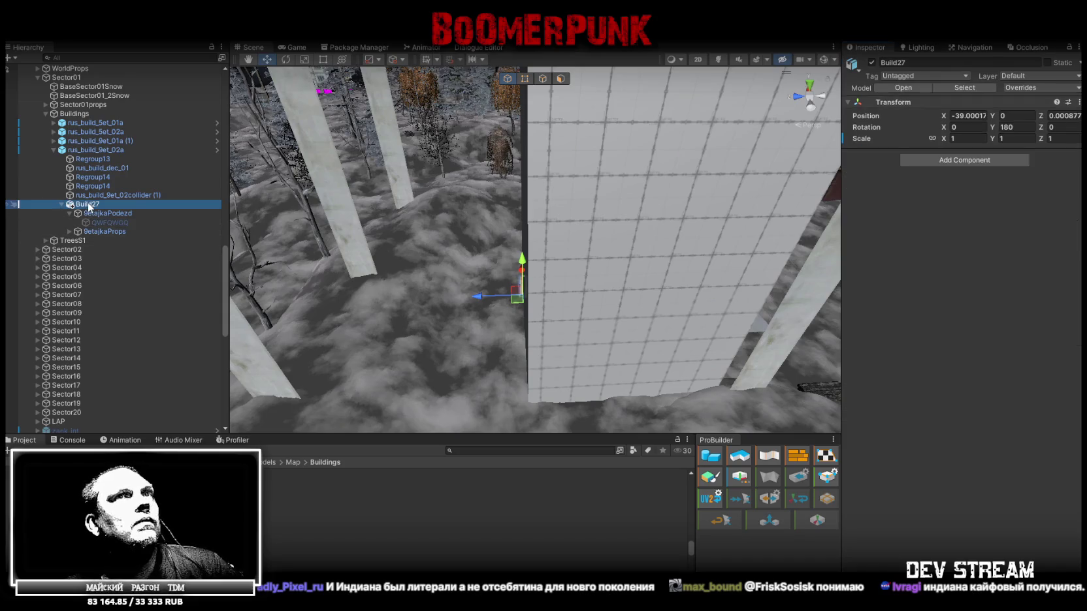
click(78, 151)
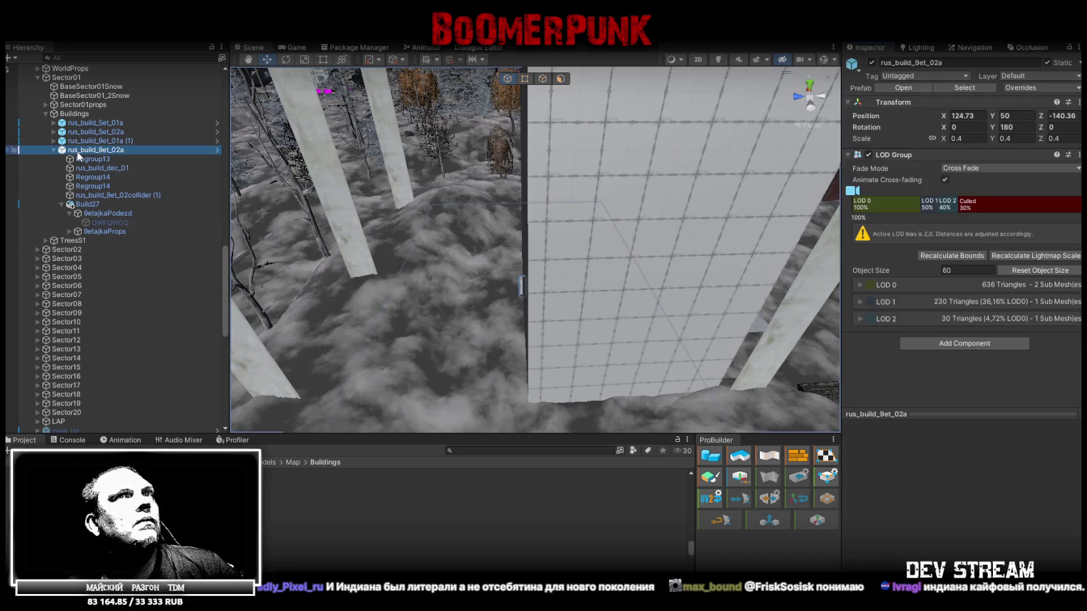
click(105, 222)
- Re-enable the QWEQWE object
scroll(96, 303, down, 5)
scroll(99, 305, down, 5)
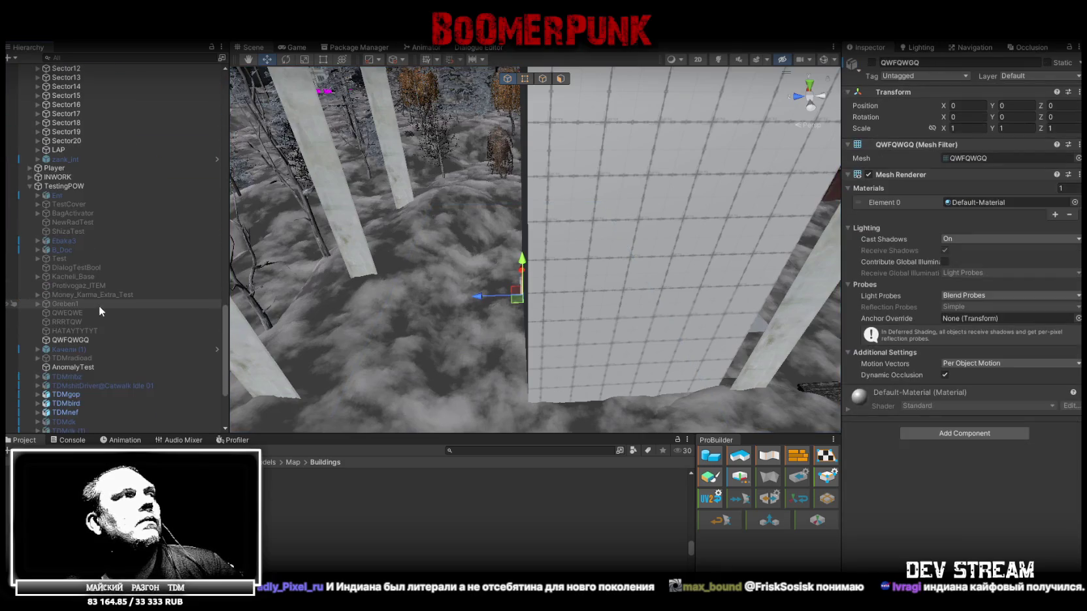
click(76, 312)
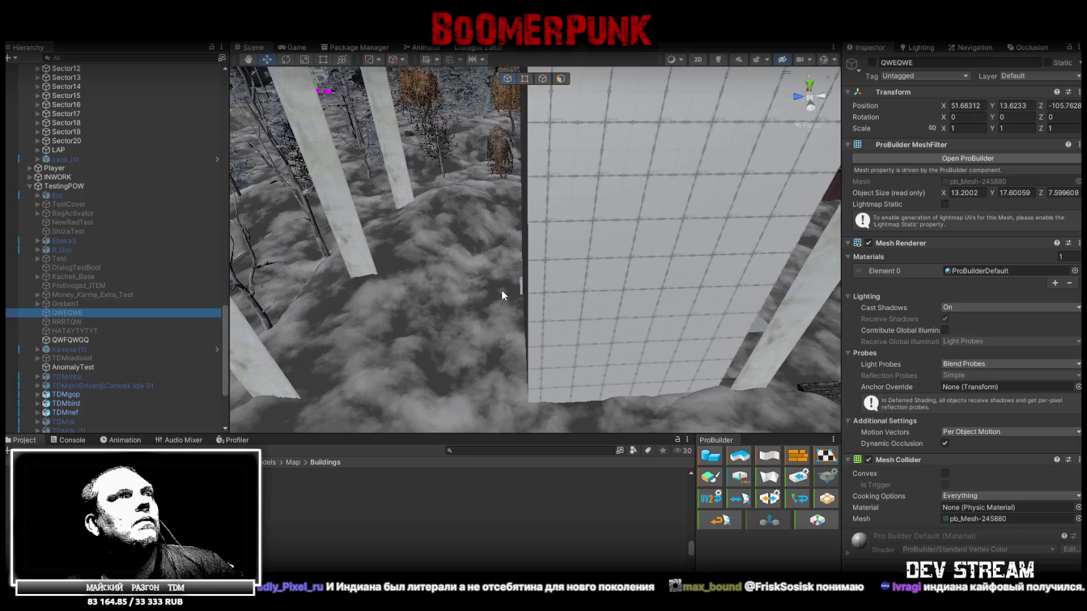
click(871, 62)
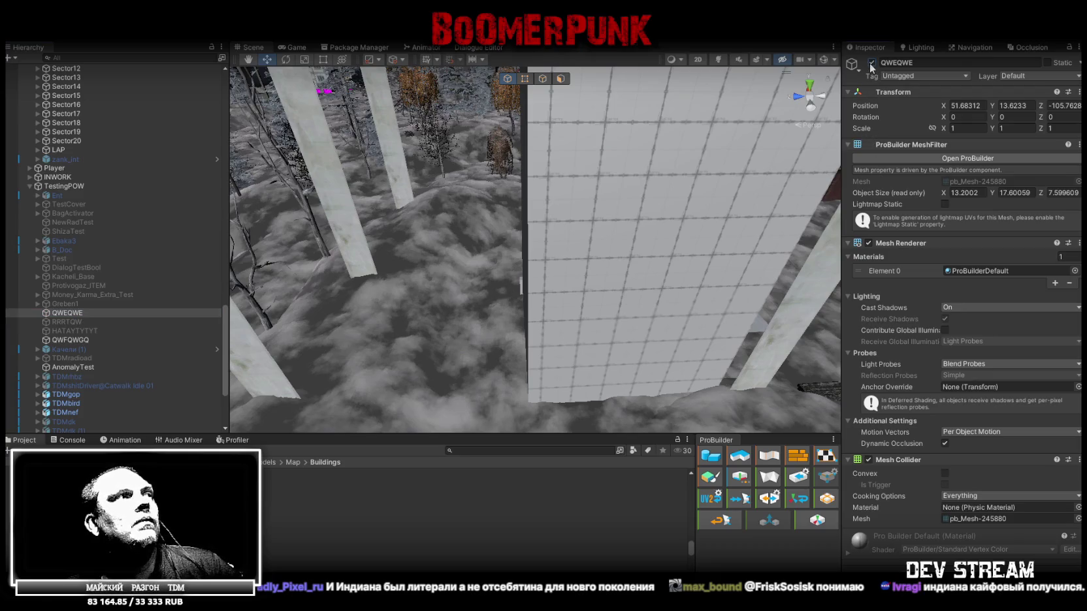
scroll(119, 316, up, 4)
scroll(119, 316, up, 6)
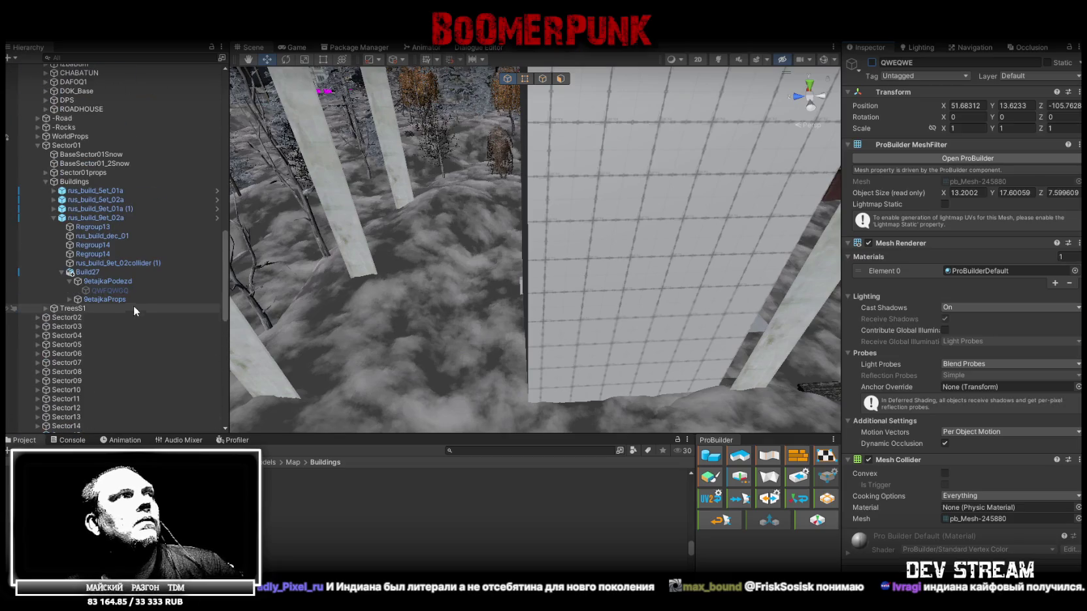
- Move Build27 directly under Buildings in the Hierarchy and set its scale to 1
click(92, 273)
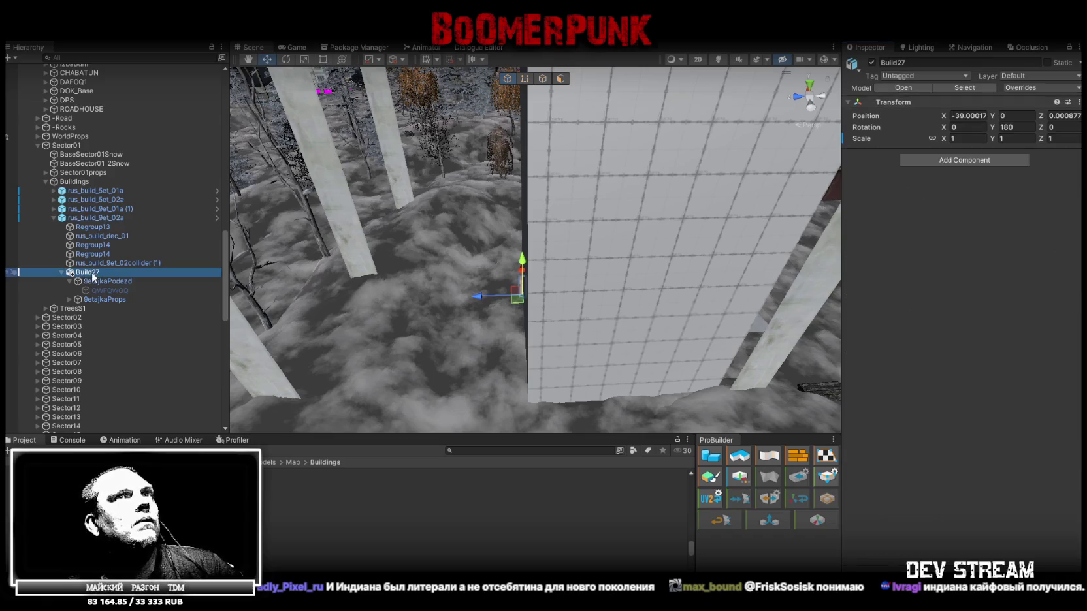
drag(87, 273, 69, 183)
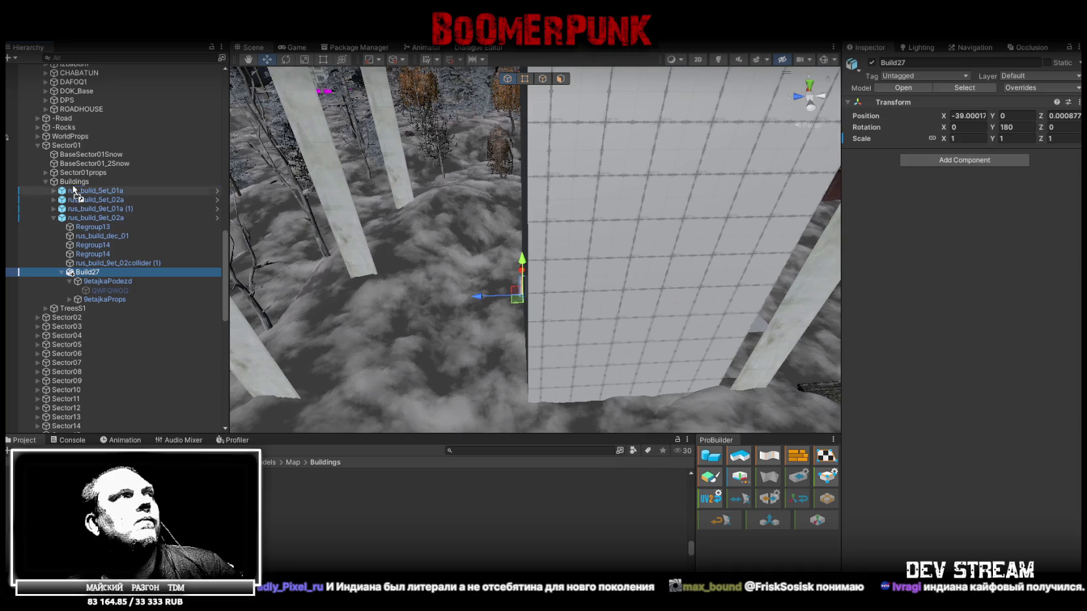
click(51, 217)
click(51, 218)
click(76, 227)
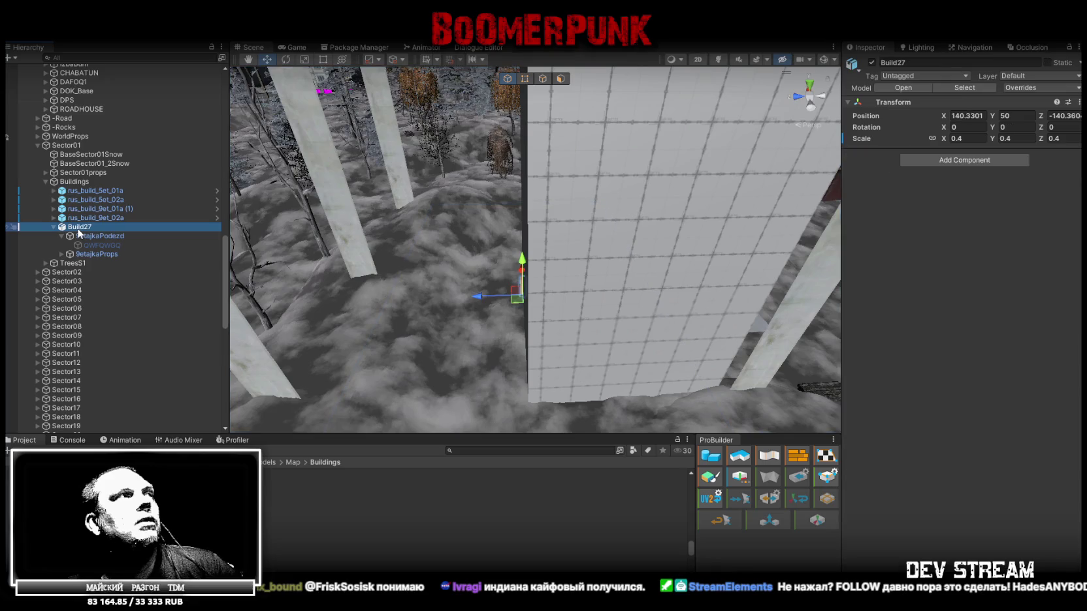
key(f)
alt+drag(465, 302, 402, 315)
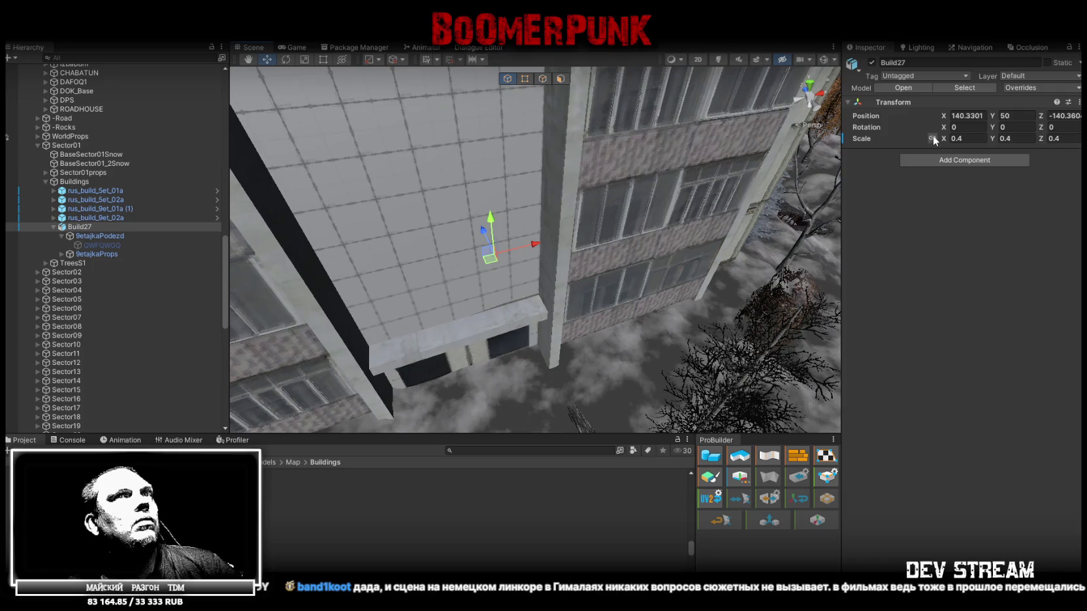
click(970, 139)
text(1)
alt+drag(688, 212, 821, 200)
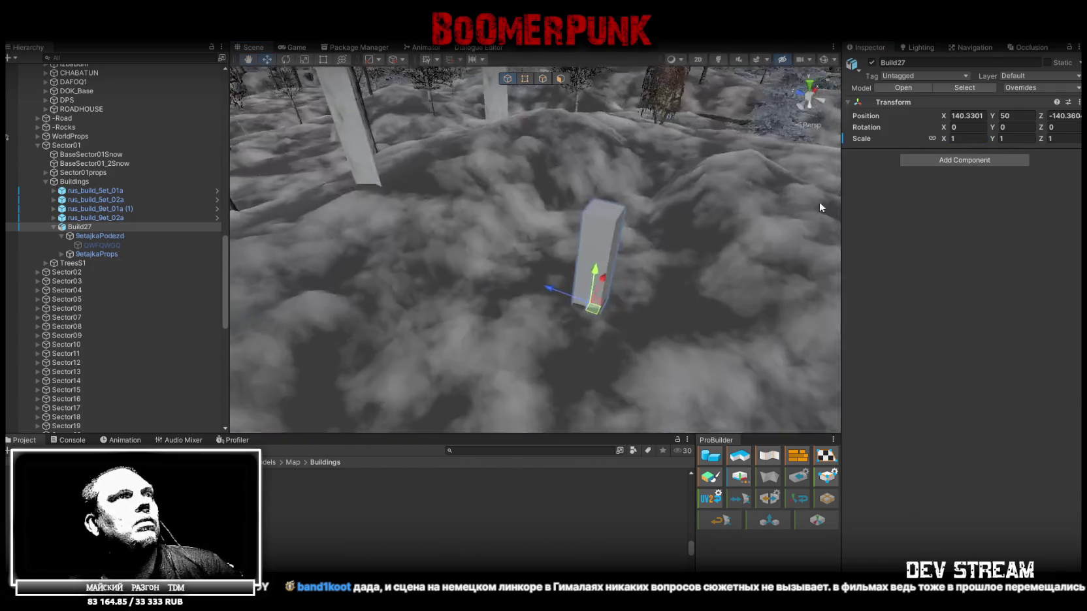
scroll(672, 235, up, 10)
mouse_move(681, 235)
alt+mouse_down()
mouse_move(359, 257)
mouse_move(315, 297)
mouse_move(357, 283)
mouse_move(268, 272)
alt+mouse_up()
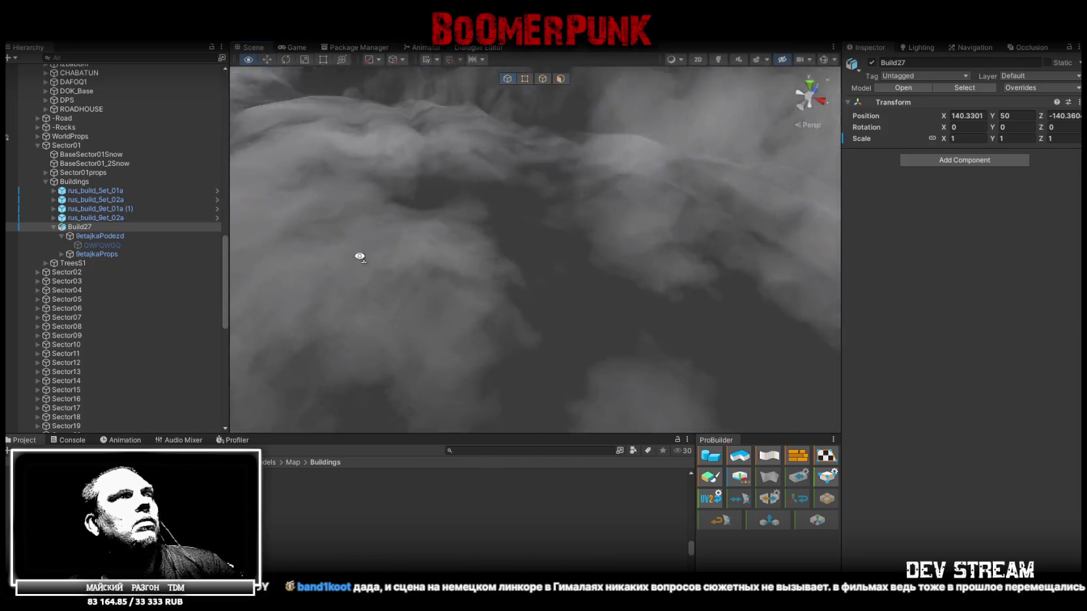
click(105, 238)
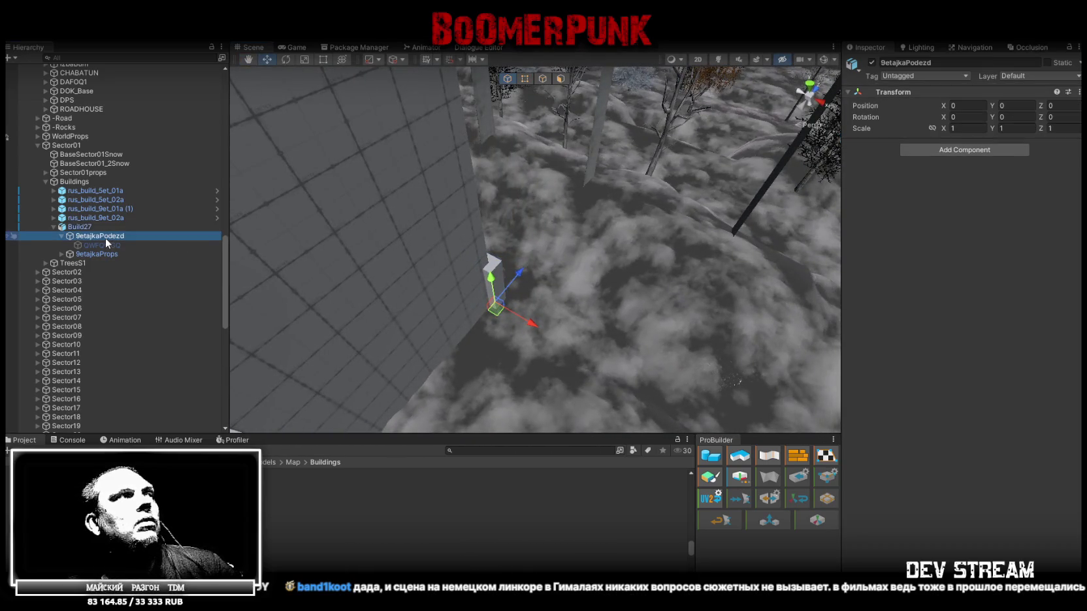
click(105, 244)
click(74, 227)
alt+drag(327, 254, 321, 261)
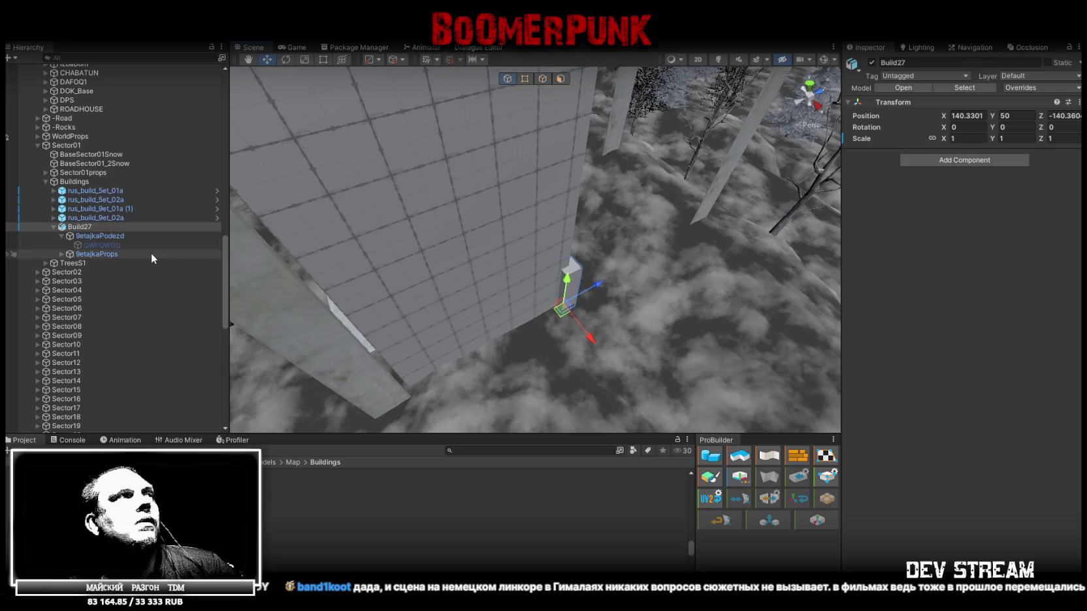
click(108, 254)
click(108, 244)
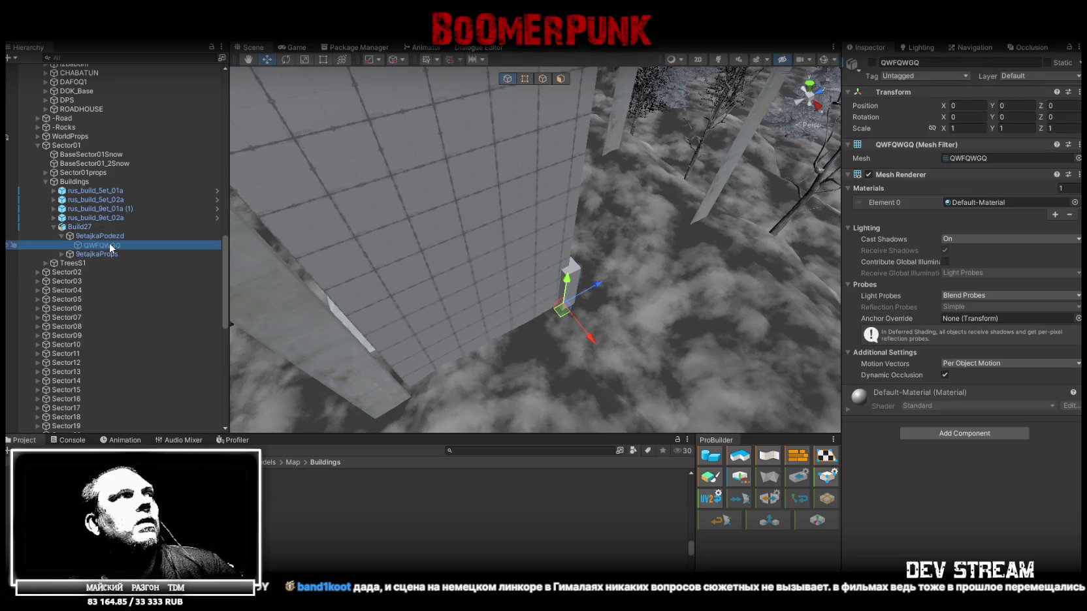
click(79, 228)
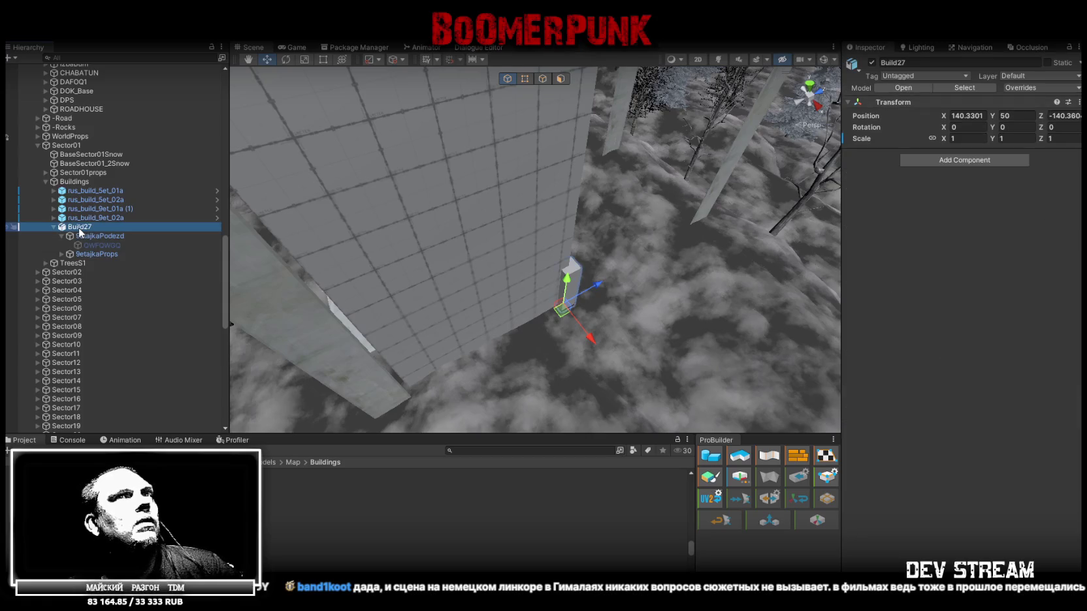
mouse_move(434, 268)
alt+mouse_down()
mouse_move(443, 272)
mouse_move(376, 274)
alt+mouse_up()
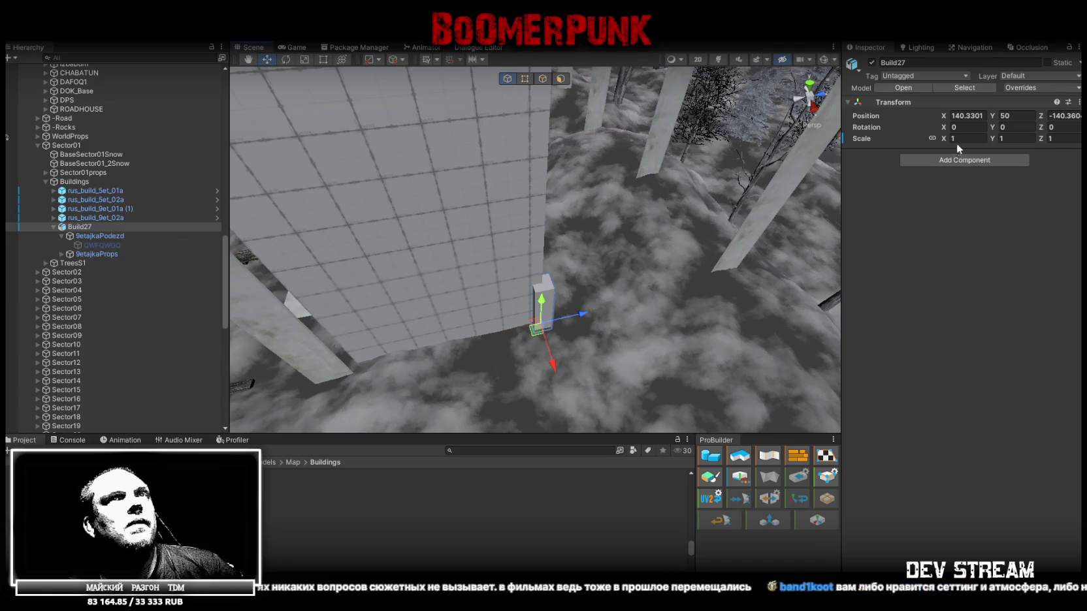
text(2.)
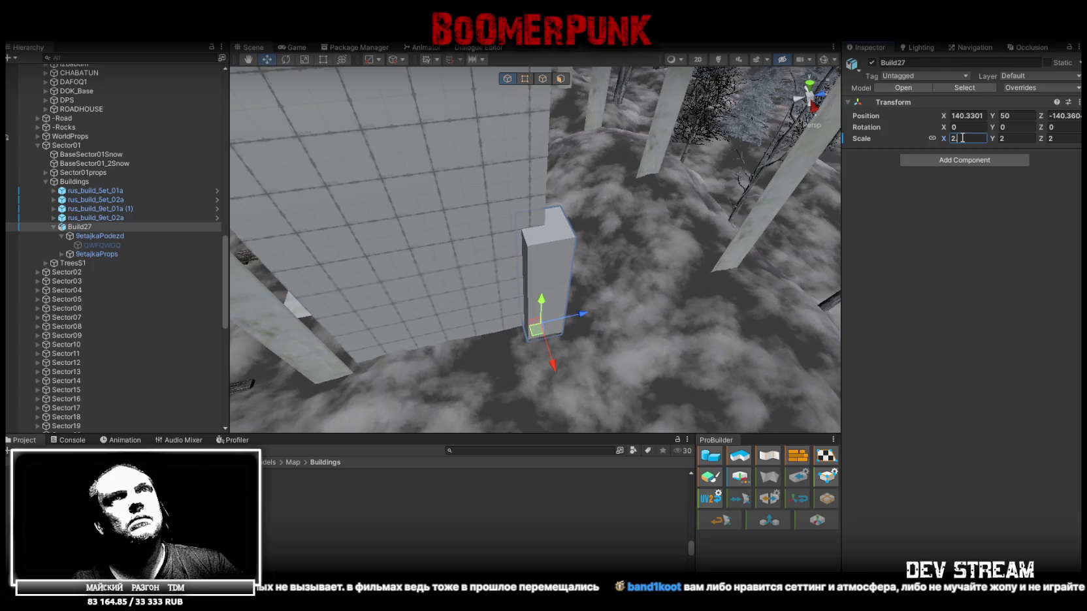
text(5)
right_drag(679, 247, 768, 246)
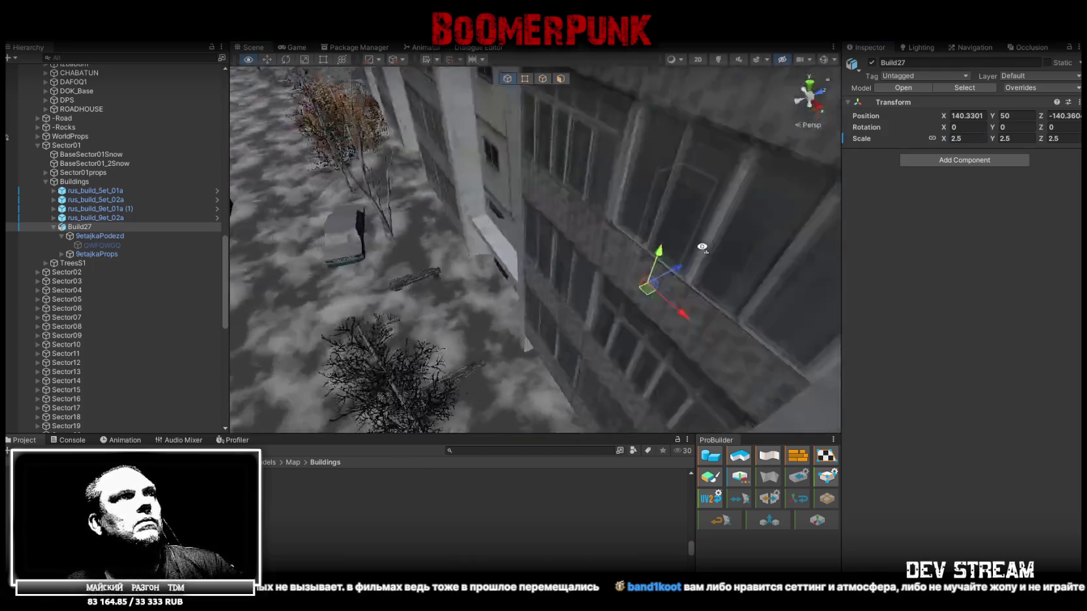
right_drag(769, 246, 658, 238)
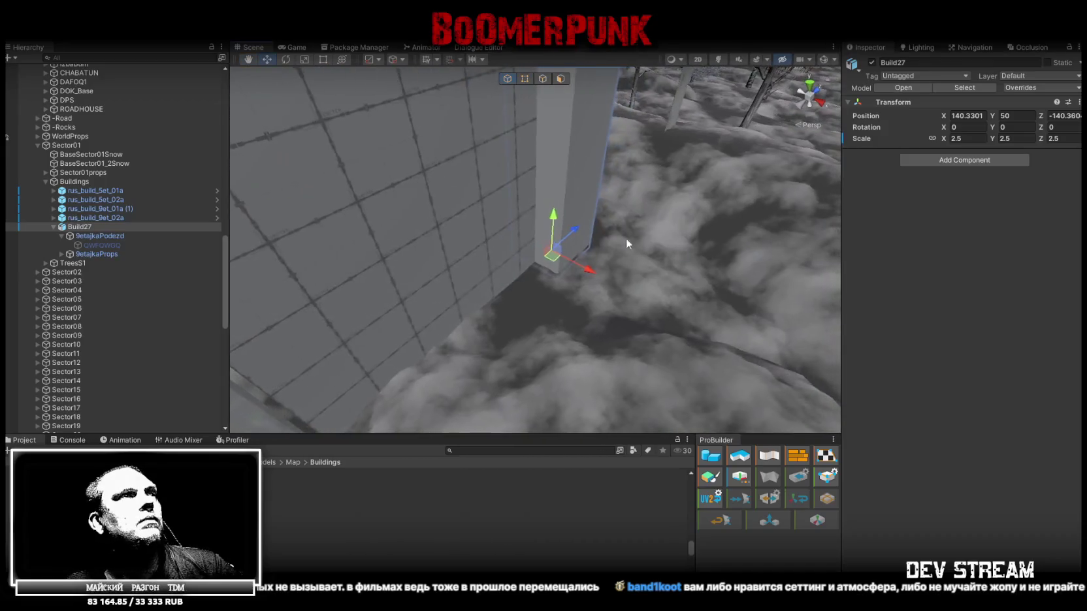
click(98, 245)
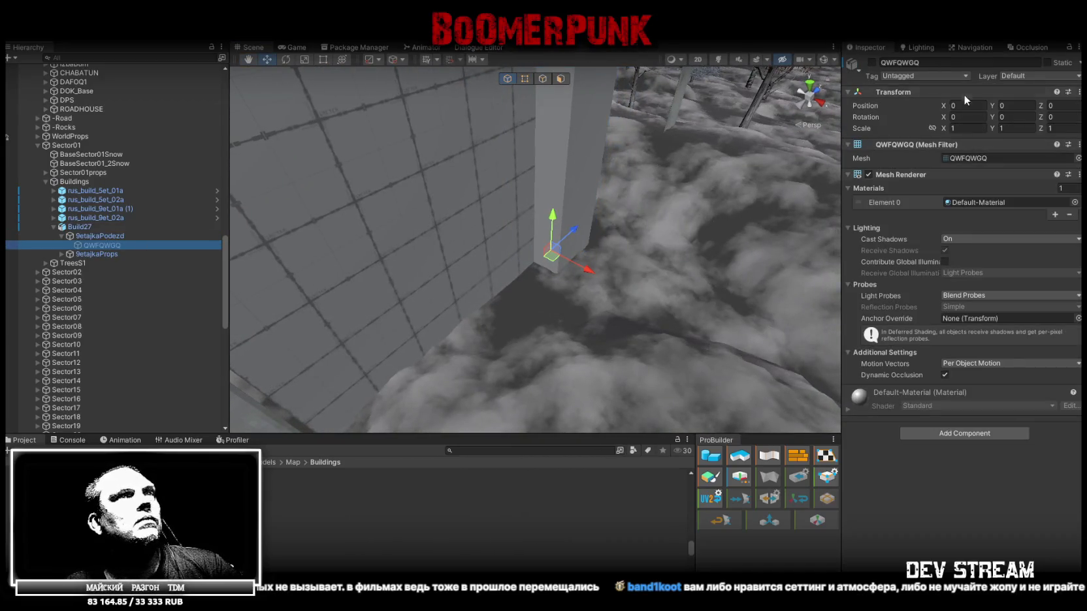
mouse_move(638, 252)
right_down()
mouse_move(653, 229)
mouse_move(261, 273)
right_up()
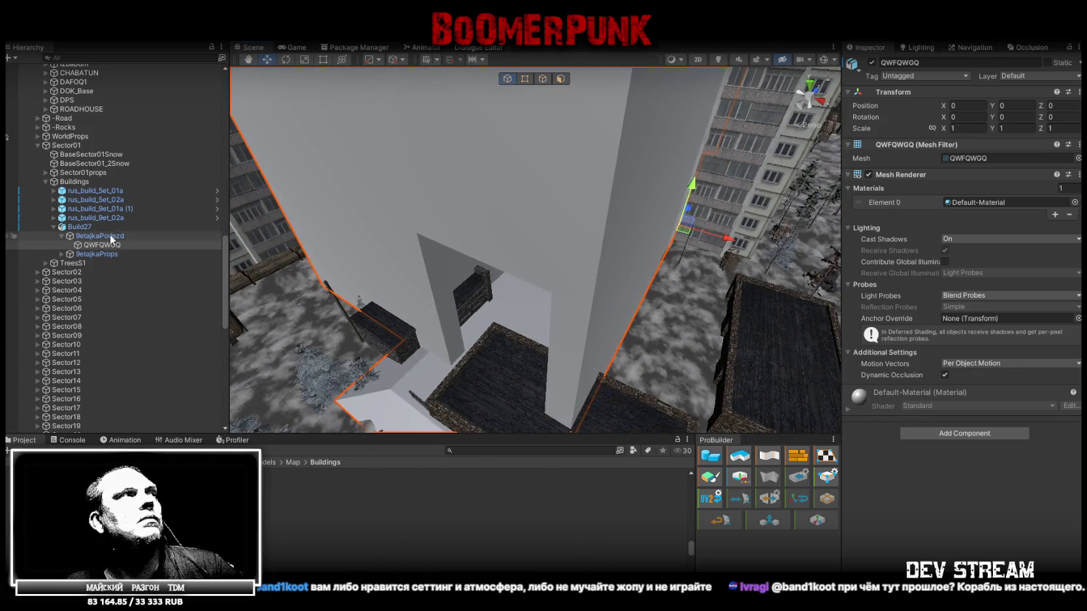
click(80, 227)
click(966, 139)
text(1)
key(Return)
mouse_move(681, 161)
right_down()
mouse_move(548, 162)
mouse_move(401, 231)
mouse_move(592, 234)
mouse_move(582, 236)
right_up()
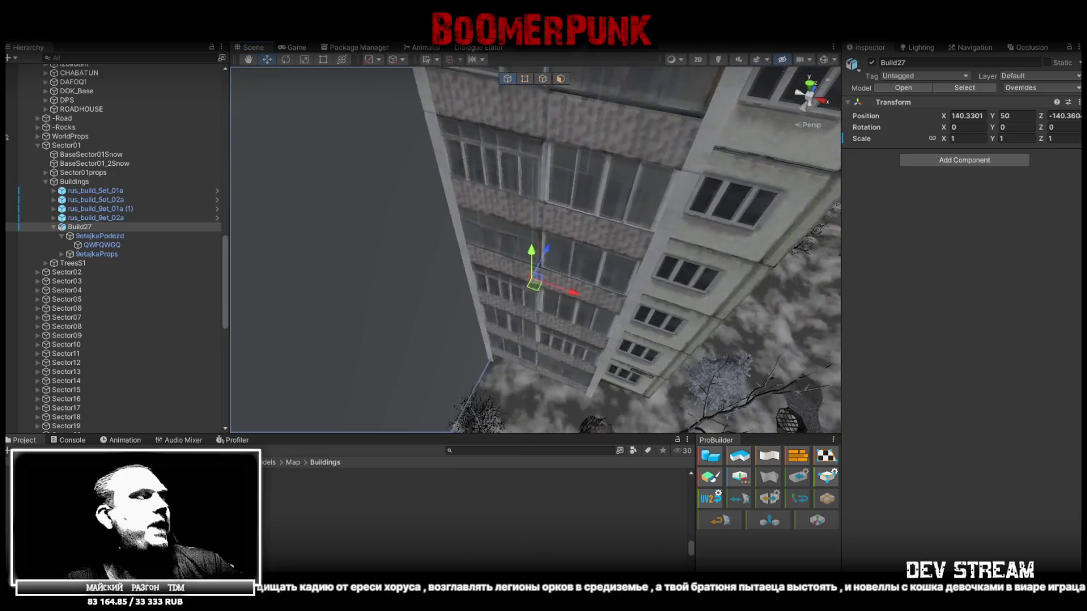
- Save the Blockbench project, then try a zero scale on the model and cancel it
key(alt+Tab)
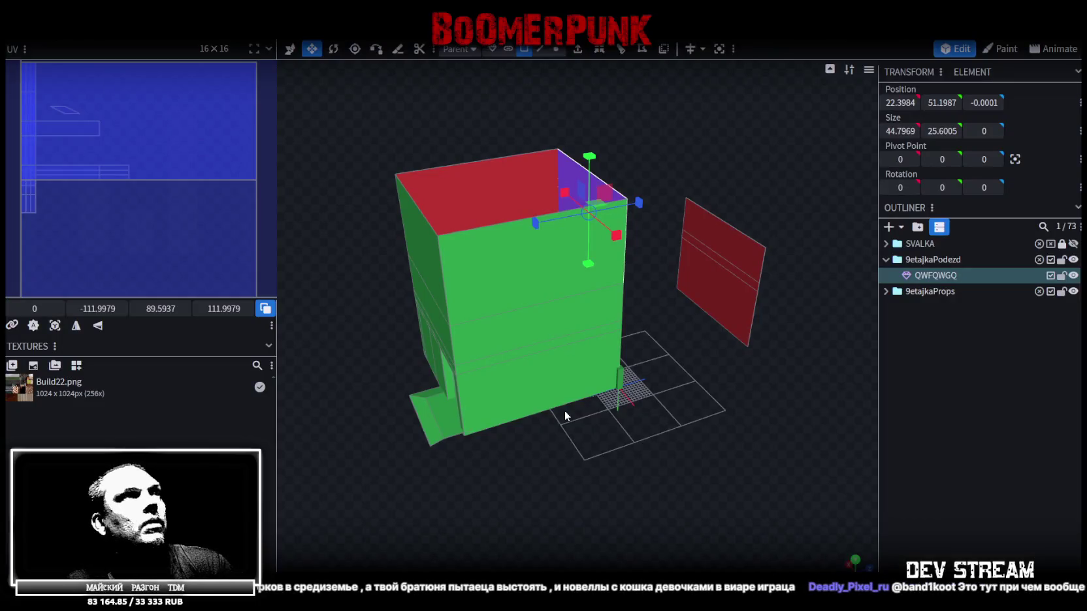
drag(645, 444, 675, 468)
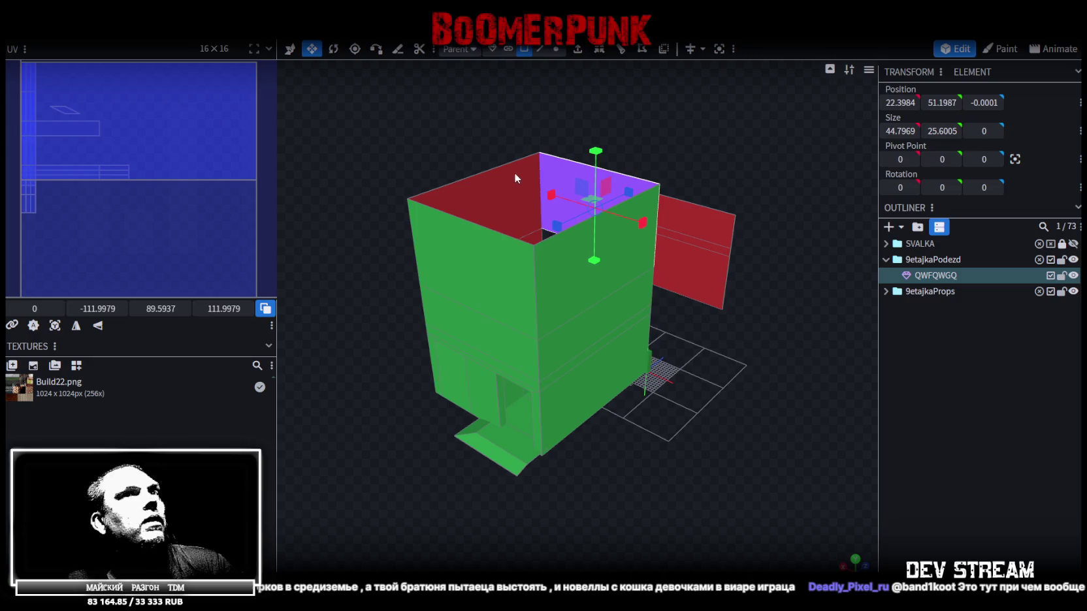
key(ctrl+s)
click(150, 29)
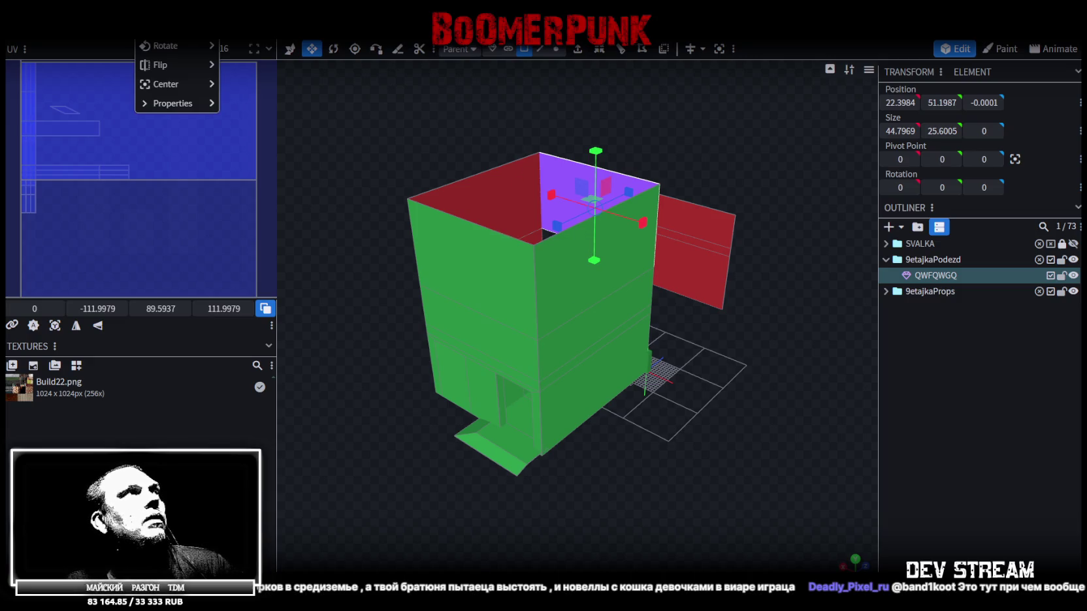
click(173, 46)
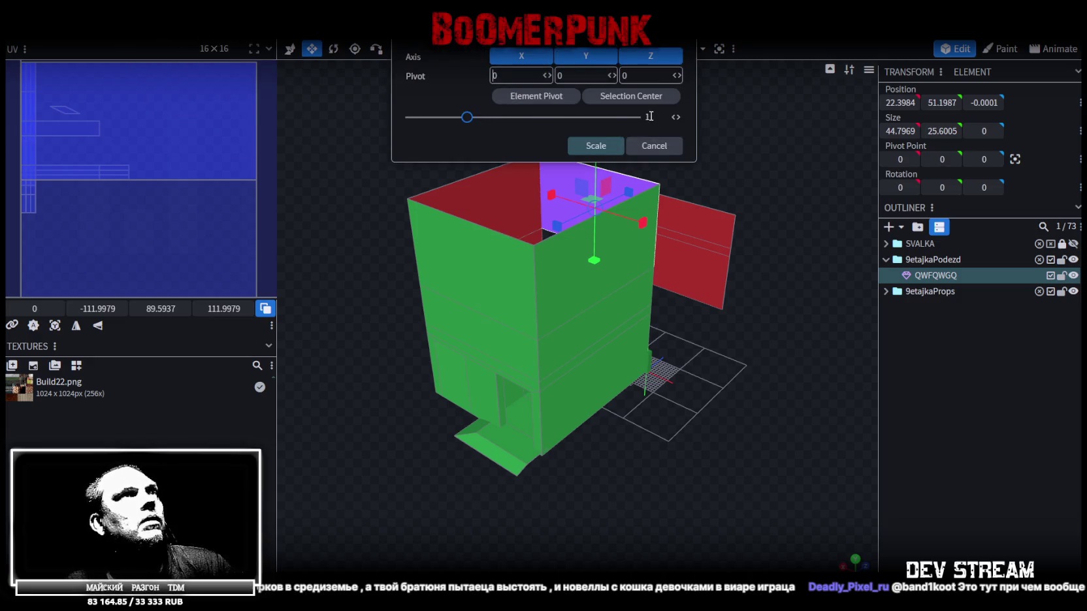
text(0)
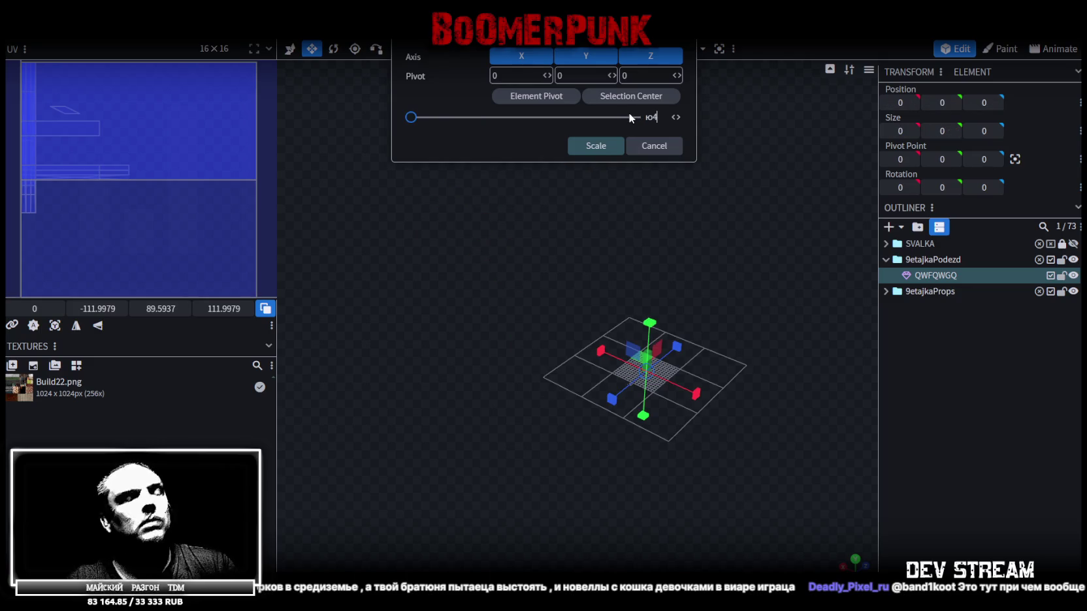
click(598, 146)
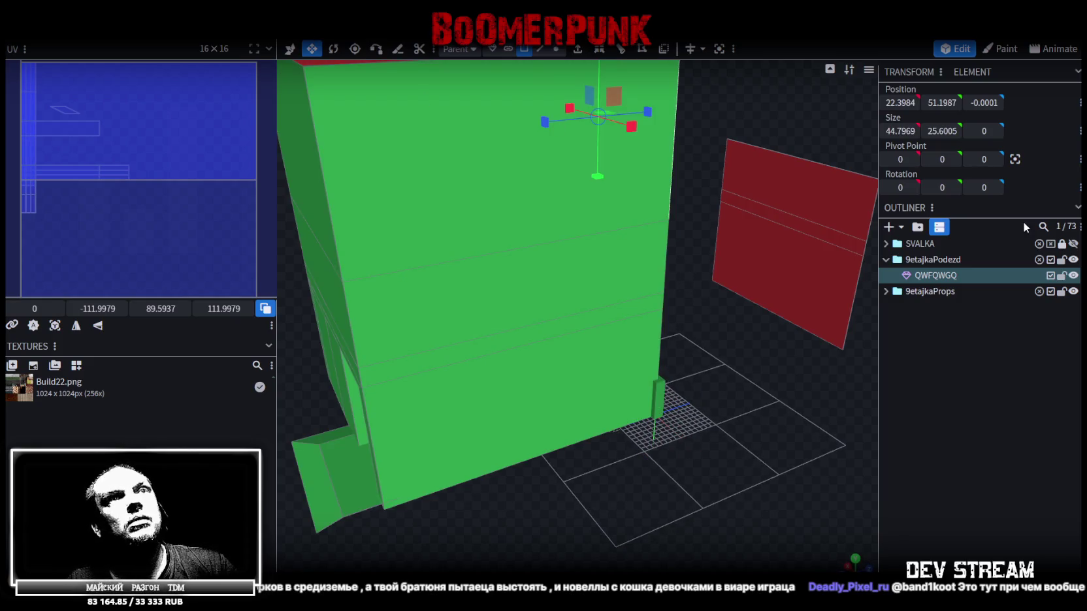
- Scale the stairwell model to 0.4× (panel 17.9187 × 10.2402) and save Build27.bbmodel
click(886, 292)
click(886, 291)
right_click(136, 41)
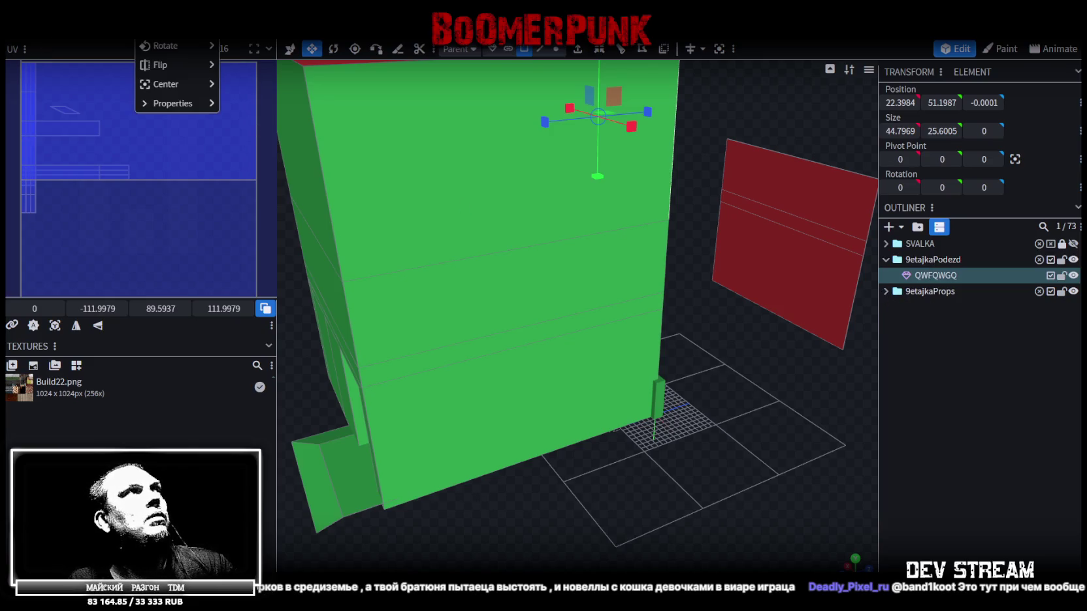
click(163, 27)
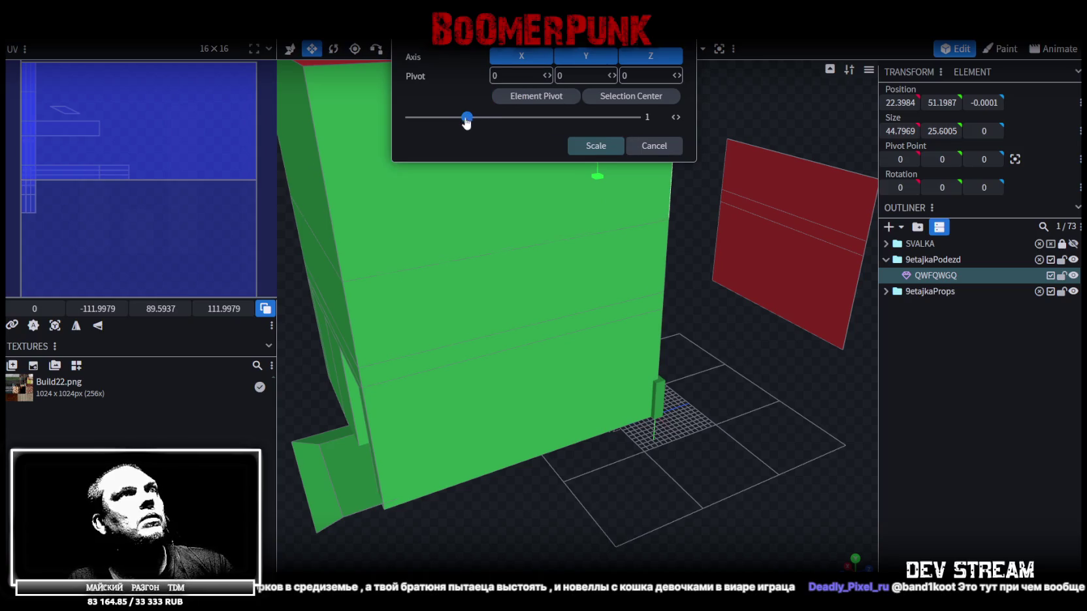
drag(467, 121, 440, 118)
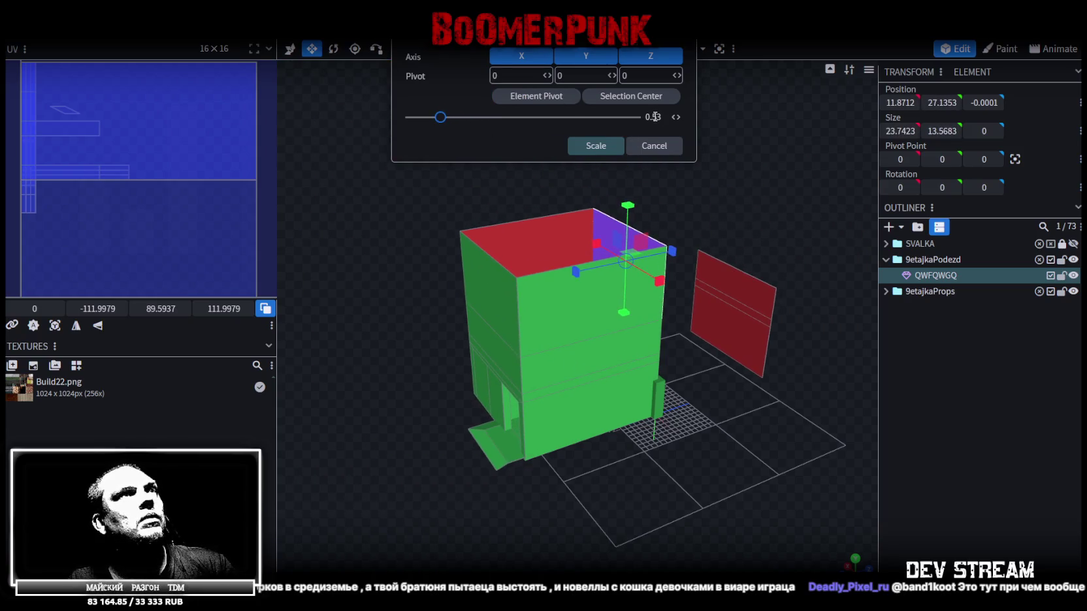
click(590, 145)
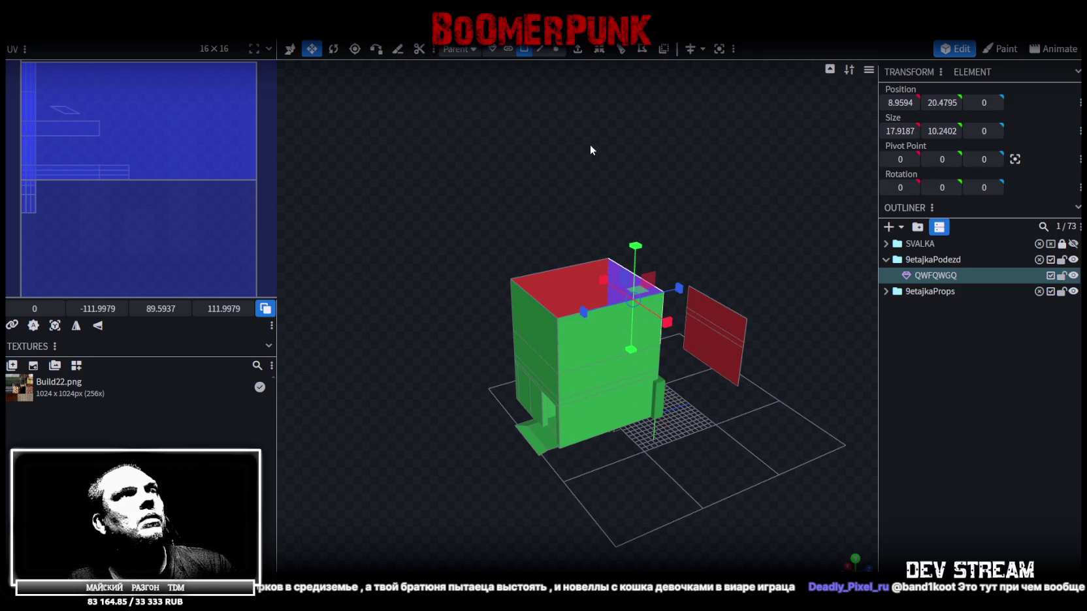
drag(590, 144, 442, 200)
key(ctrl+s)
- Export the shrunken model as Build27.fbx and view the slim pillar in Unity
click(98, 29)
mouse_move(117, 259)
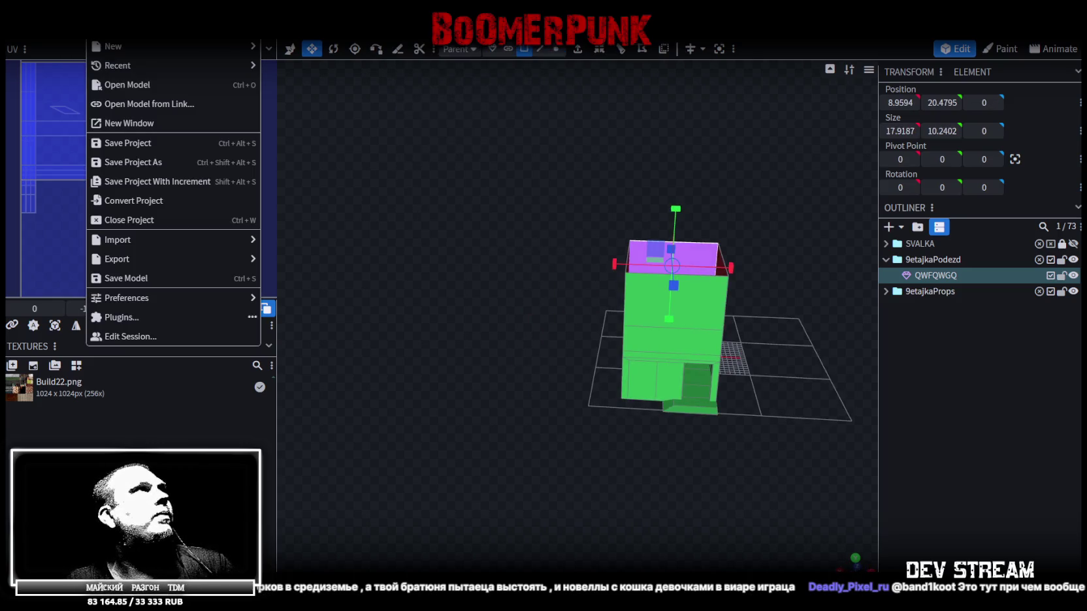
click(316, 300)
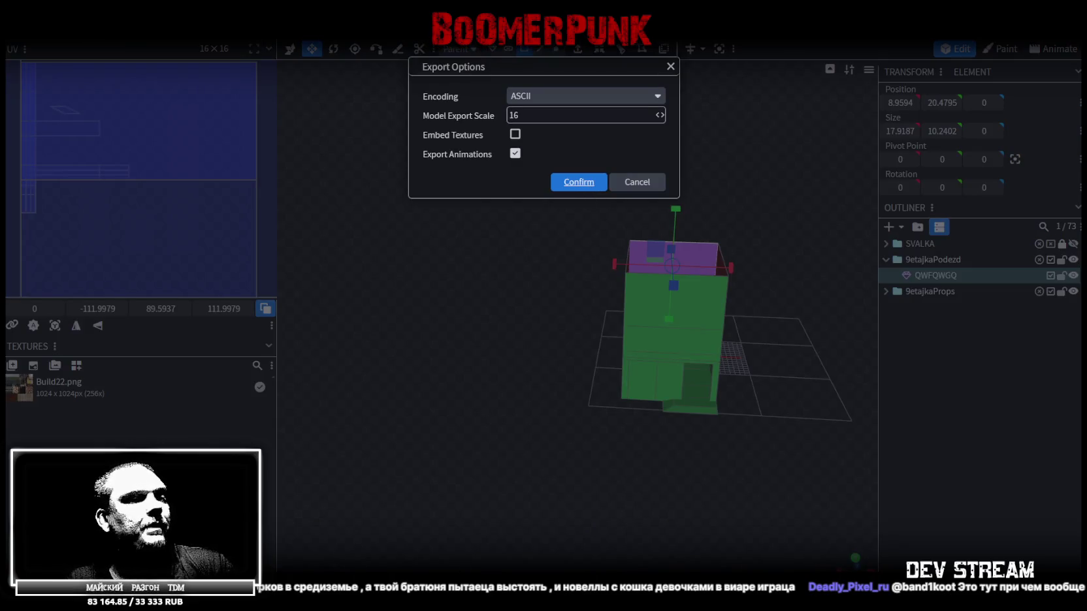
click(578, 182)
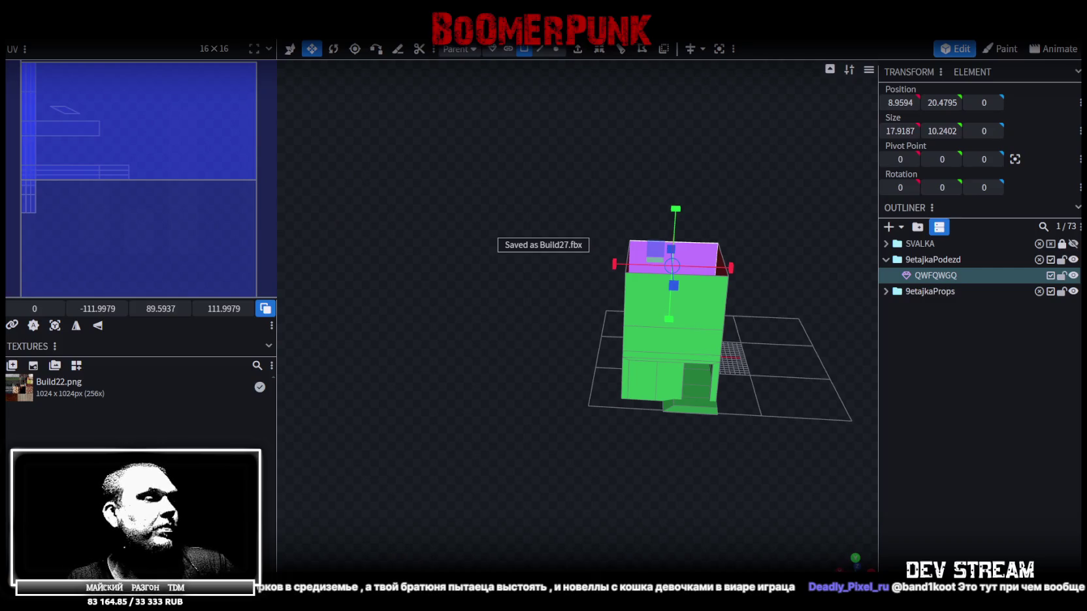
key(alt+Tab)
mouse_move(424, 343)
right_down()
mouse_move(449, 271)
mouse_move(571, 190)
mouse_move(527, 196)
mouse_move(546, 225)
right_up()
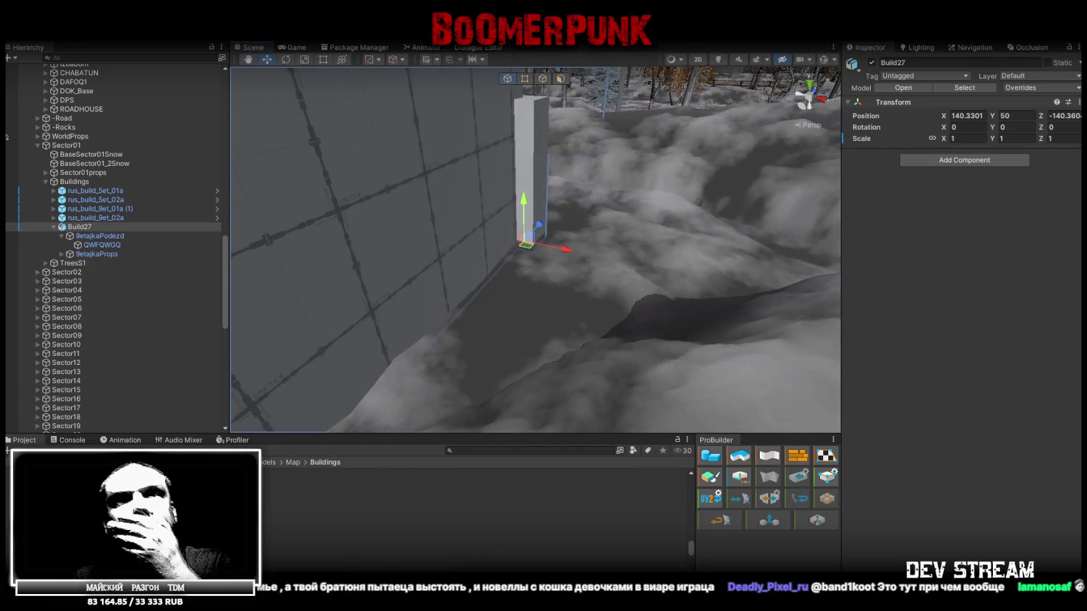
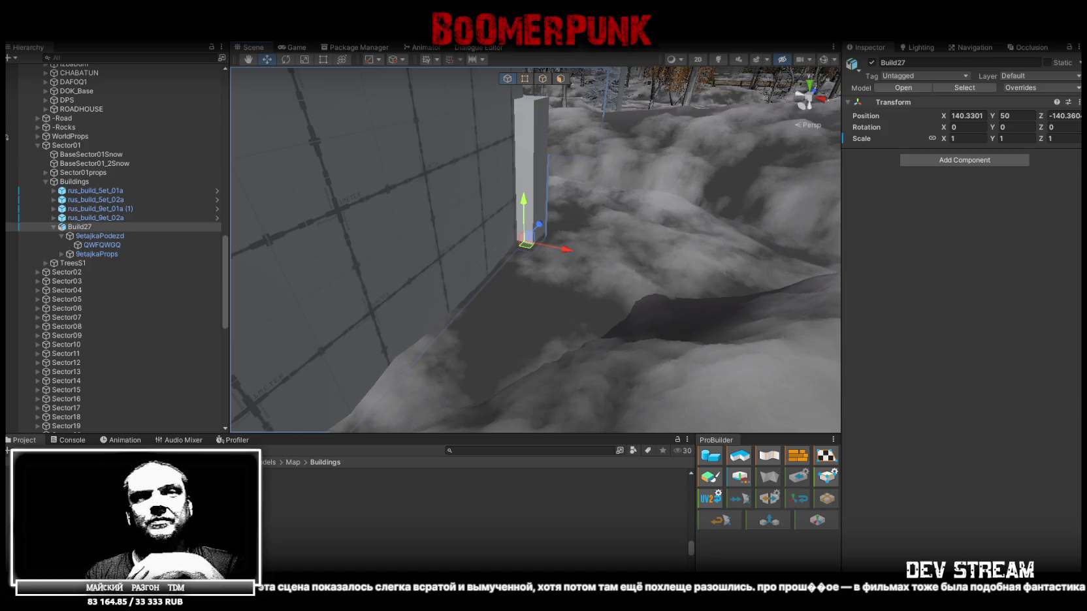
- Orbit and fly the Unity Scene camera around the textured Build27 building among the trees
mouse_move(470, 235)
right_down()
mouse_move(512, 228)
mouse_move(641, 283)
mouse_move(649, 352)
mouse_move(563, 380)
mouse_move(543, 347)
mouse_move(485, 336)
mouse_move(647, 347)
mouse_move(557, 194)
mouse_move(576, 209)
right_up()
right_drag(583, 221, 679, 257)
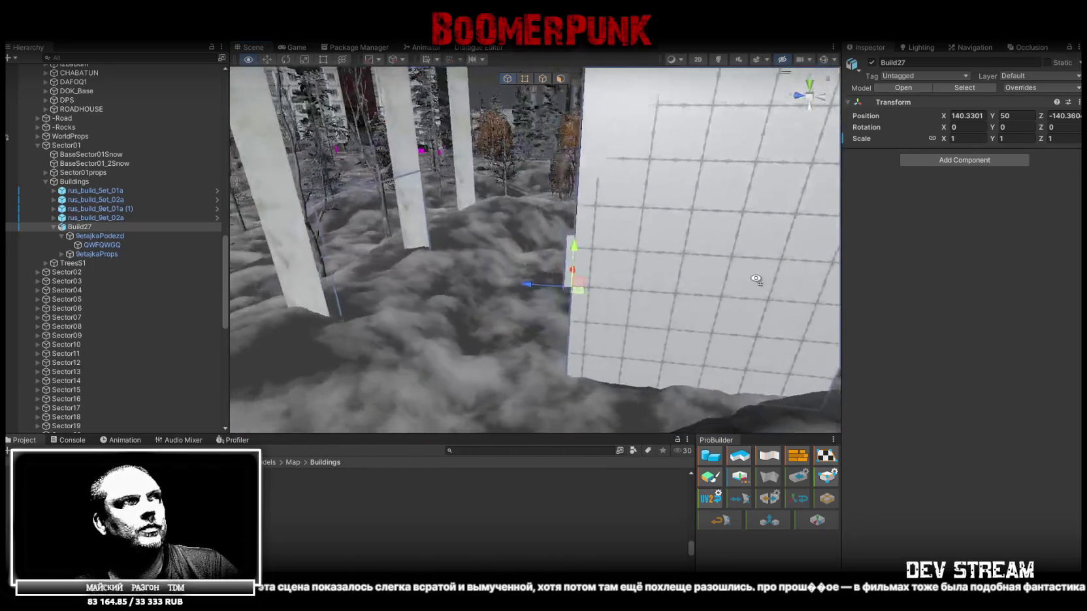
mouse_move(679, 257)
right_down()
mouse_move(892, 295)
mouse_move(779, 250)
mouse_move(836, 296)
mouse_move(784, 286)
mouse_move(794, 302)
mouse_move(840, 320)
mouse_move(749, 242)
right_up()
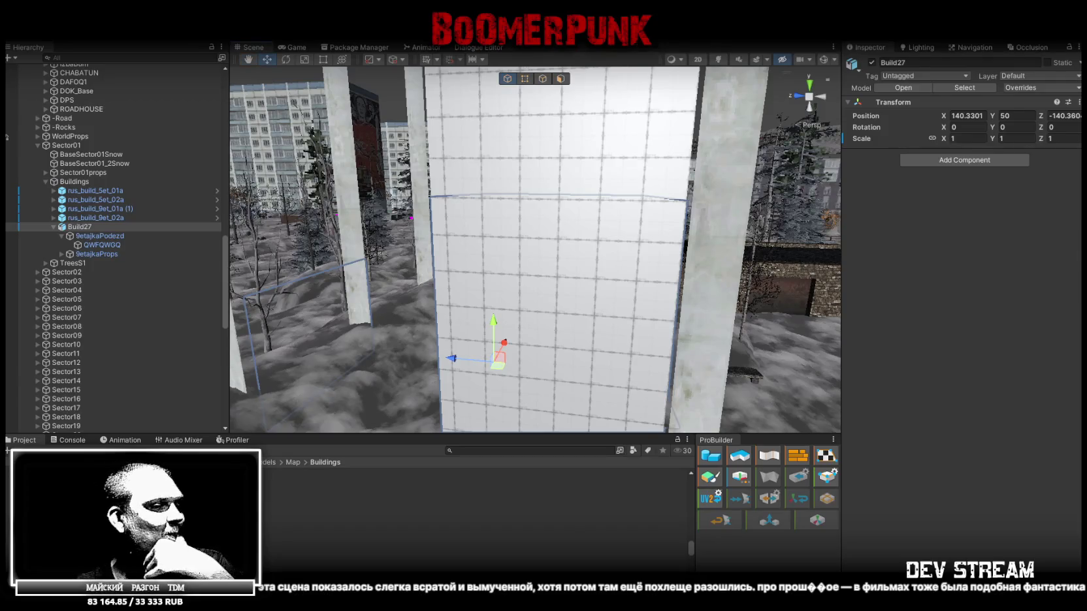
- Switch to Blockbench and select the thin element at the building's left edge
key(alt+Tab)
scroll(658, 459, up, 5)
click(567, 458)
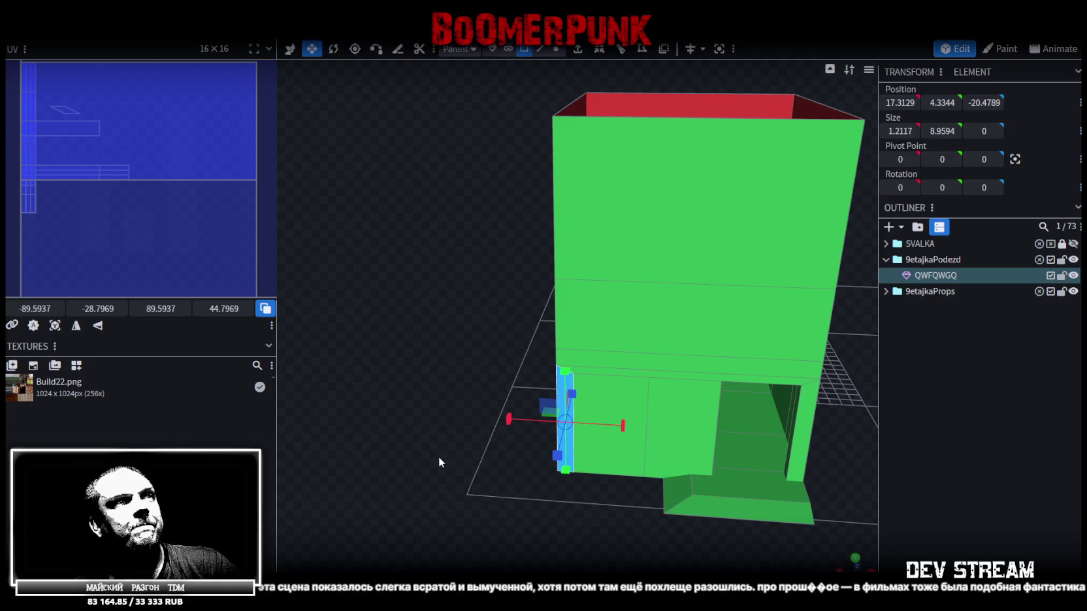
- Save the entrance model as Build27.bbmodel and orbit to a near top-down view of the L-shaped box
mouse_move(826, 441)
mouse_down()
mouse_move(694, 509)
mouse_move(683, 465)
mouse_move(676, 482)
mouse_move(690, 434)
mouse_up()
key(ctrl+s)
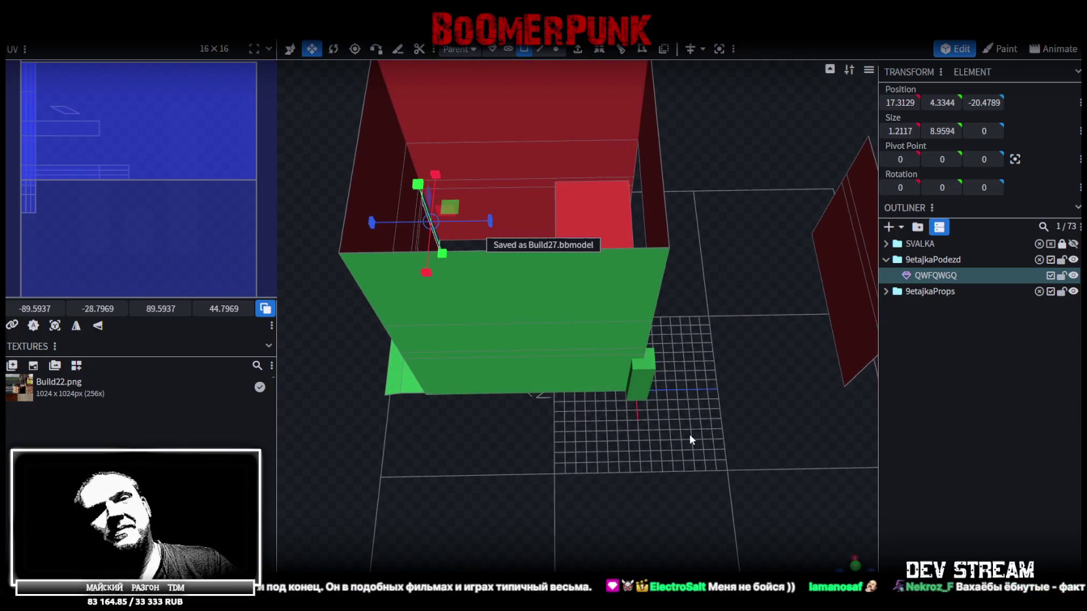
mouse_move(683, 279)
mouse_down()
mouse_move(724, 389)
mouse_move(709, 224)
mouse_move(675, 181)
mouse_move(519, 300)
mouse_move(660, 416)
mouse_move(754, 412)
mouse_up()
drag(770, 357, 747, 343)
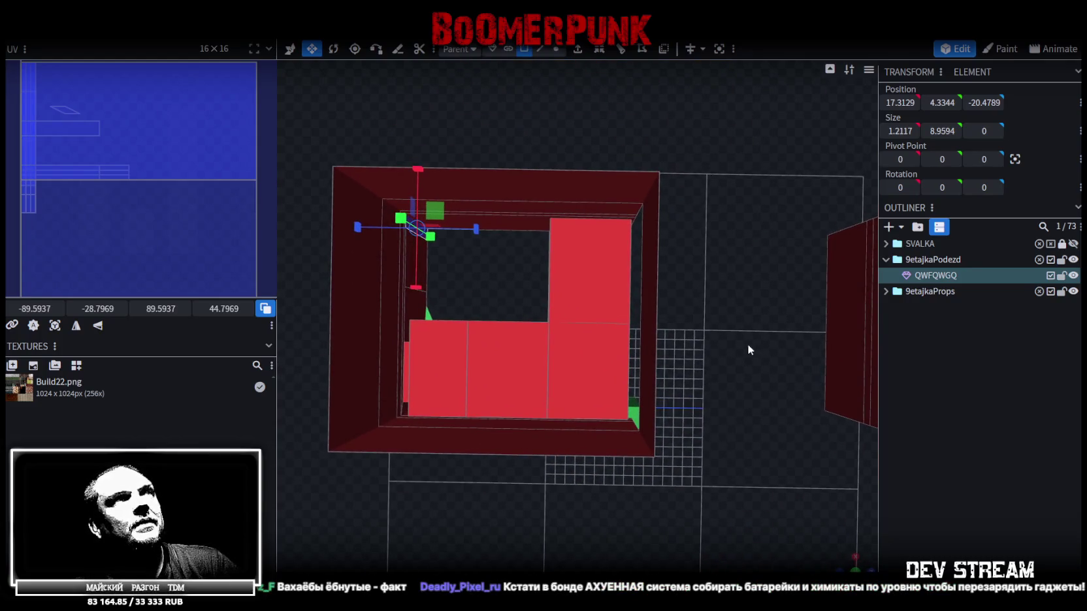
mouse_move(485, 278)
mouse_down()
mouse_move(573, 225)
mouse_move(595, 267)
mouse_up()
click(515, 323)
mouse_move(811, 212)
mouse_down()
mouse_move(648, 213)
mouse_move(718, 194)
mouse_move(865, 201)
mouse_move(794, 266)
mouse_move(711, 370)
mouse_up()
scroll(699, 369, up, 3)
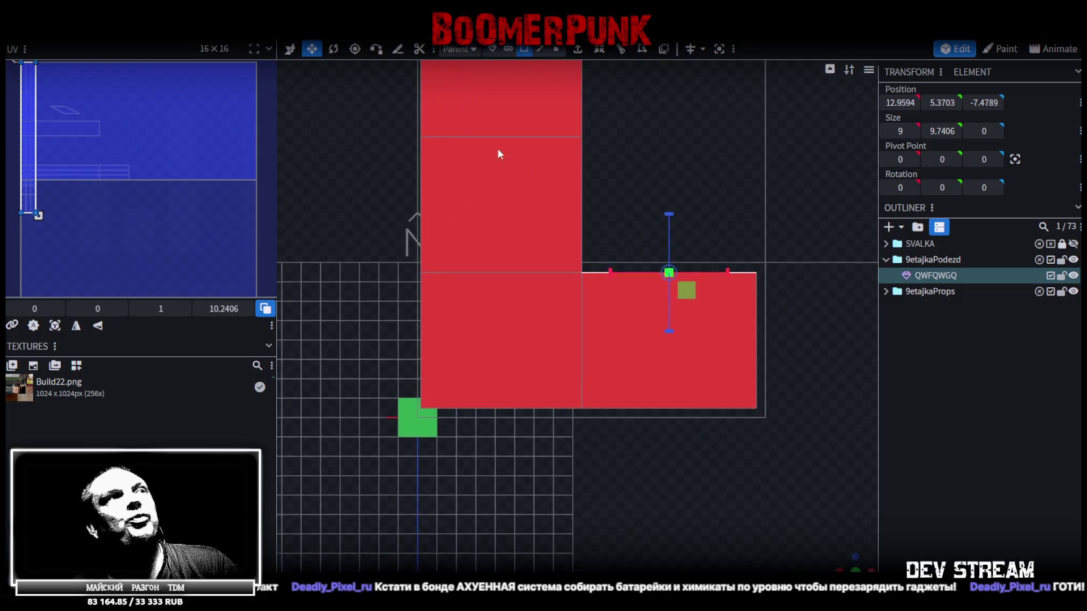
- In vertex mode, box-select the edge vertices and push them 1 unit along Z
click(554, 50)
drag(376, 254, 817, 303)
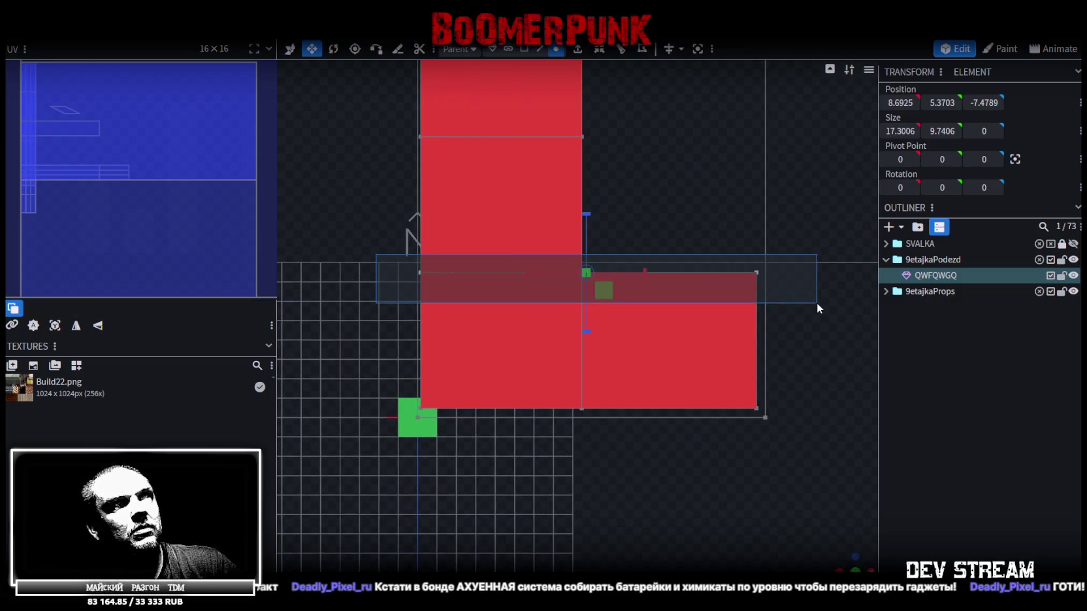
key(q)
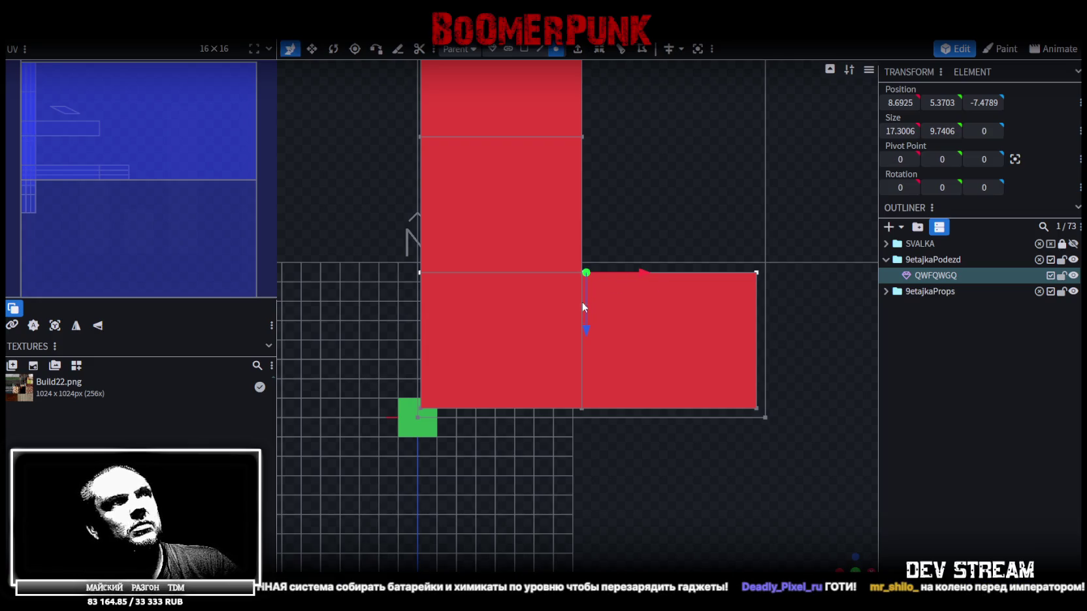
drag(585, 330, 584, 337)
scroll(699, 310, down, 2)
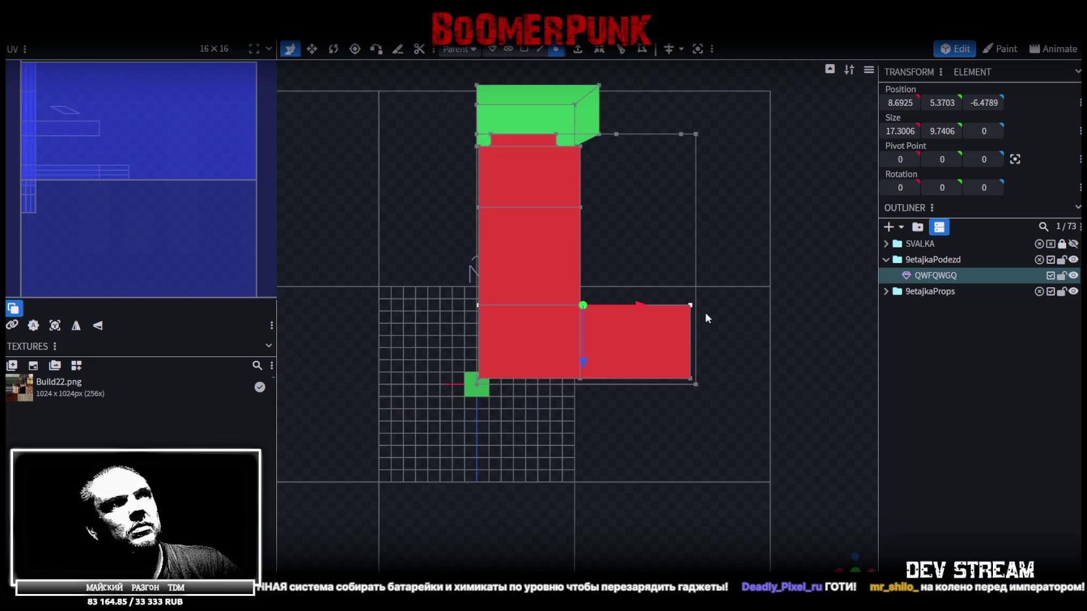
scroll(737, 379, up, 2)
- Try moving more vertices 3.5 units along Z, then dismiss the merge prompt and undo
drag(788, 388, 409, 226)
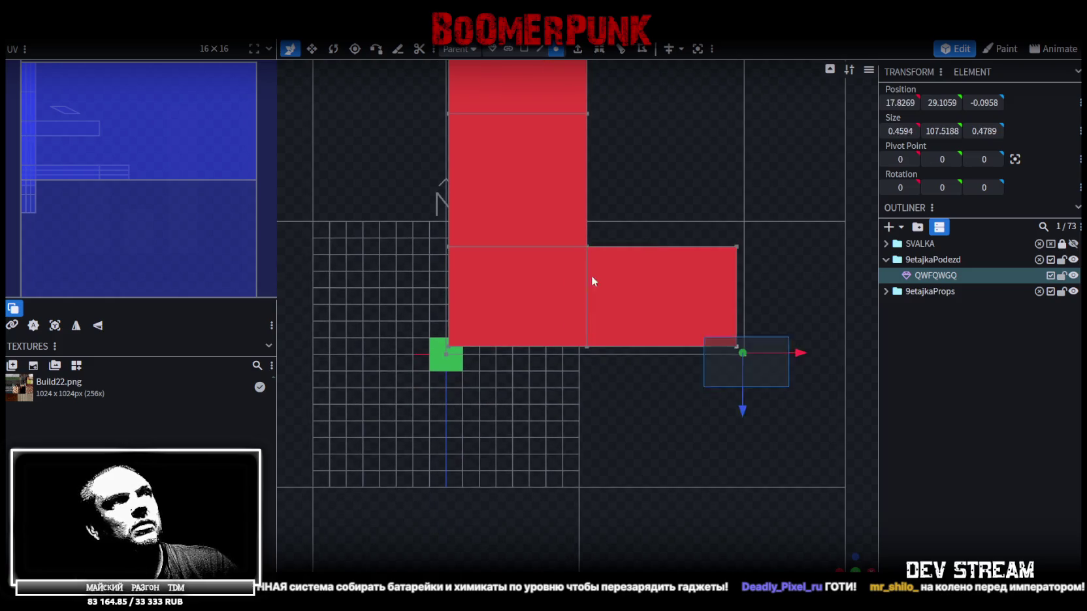
scroll(608, 370, down, 1)
scroll(609, 379, down, 1)
drag(591, 387, 593, 429)
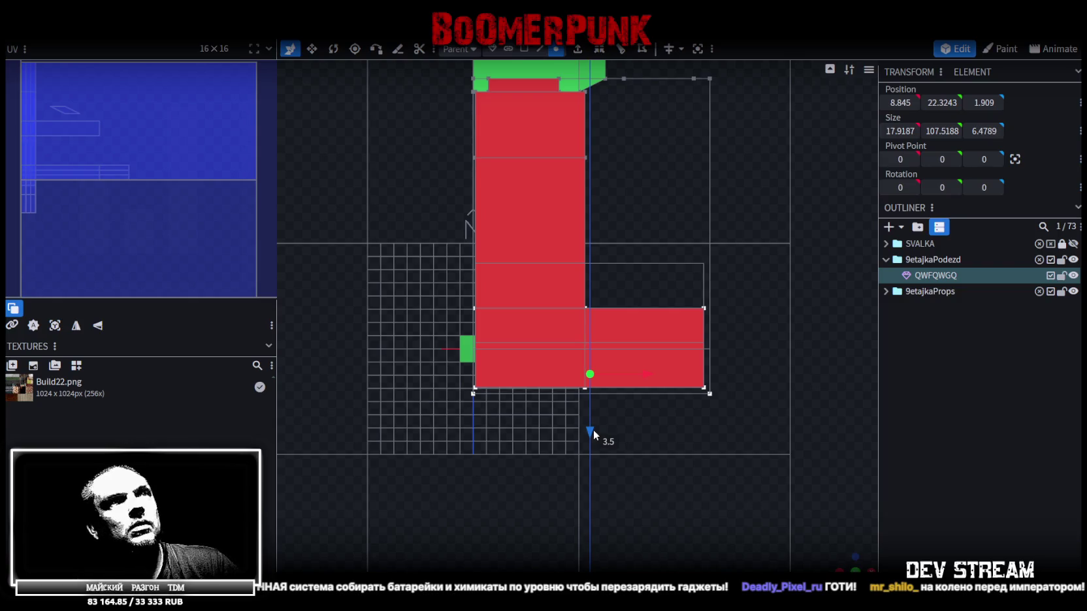
drag(593, 428, 592, 428)
key(Escape)
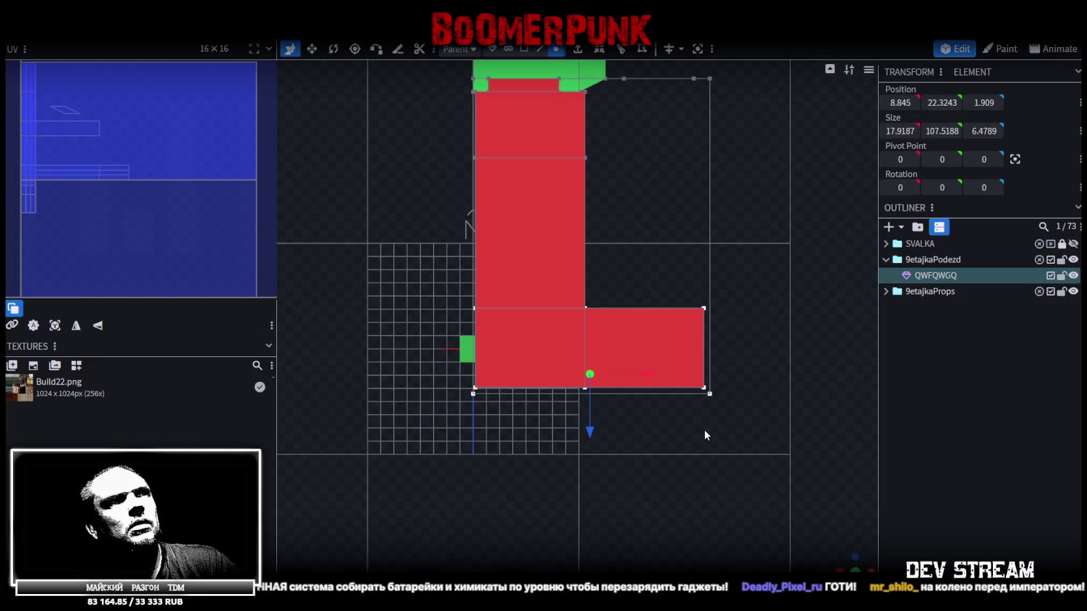
key(ctrl+z)
- Box-select the L shape's lower wing and move it 3.8 units along Z
drag(418, 233, 802, 348)
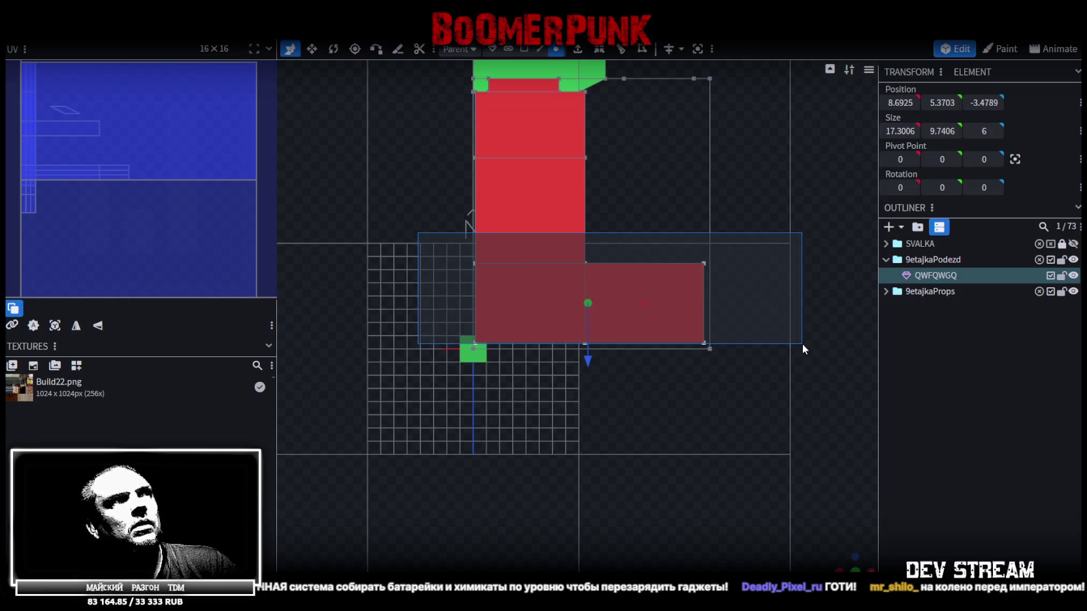
drag(803, 345, 799, 349)
drag(590, 365, 598, 405)
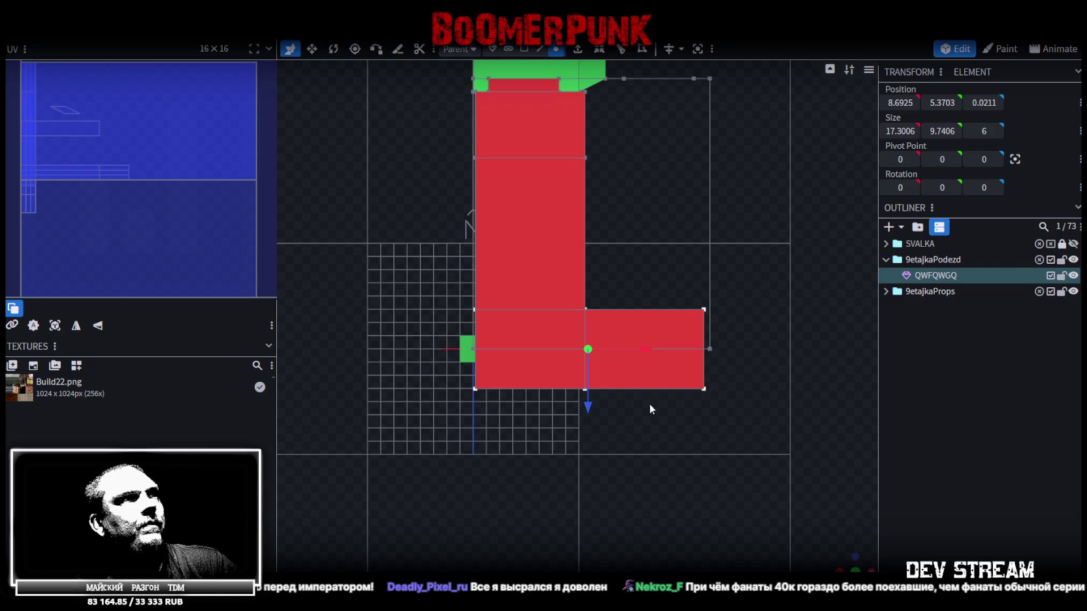
drag(823, 533, 564, 360)
mouse_move(471, 362)
mouse_down()
mouse_move(557, 521)
mouse_move(747, 502)
mouse_up()
click(855, 561)
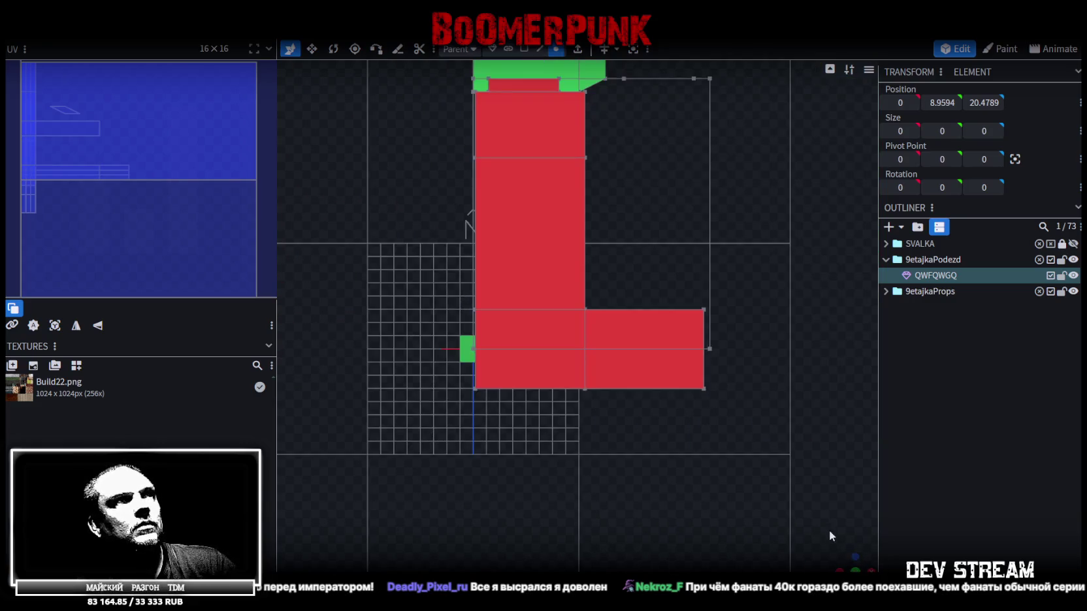
- From the top view, set the selected part's Z position to -3
mouse_move(419, 283)
mouse_down()
mouse_move(777, 340)
mouse_move(793, 325)
mouse_up()
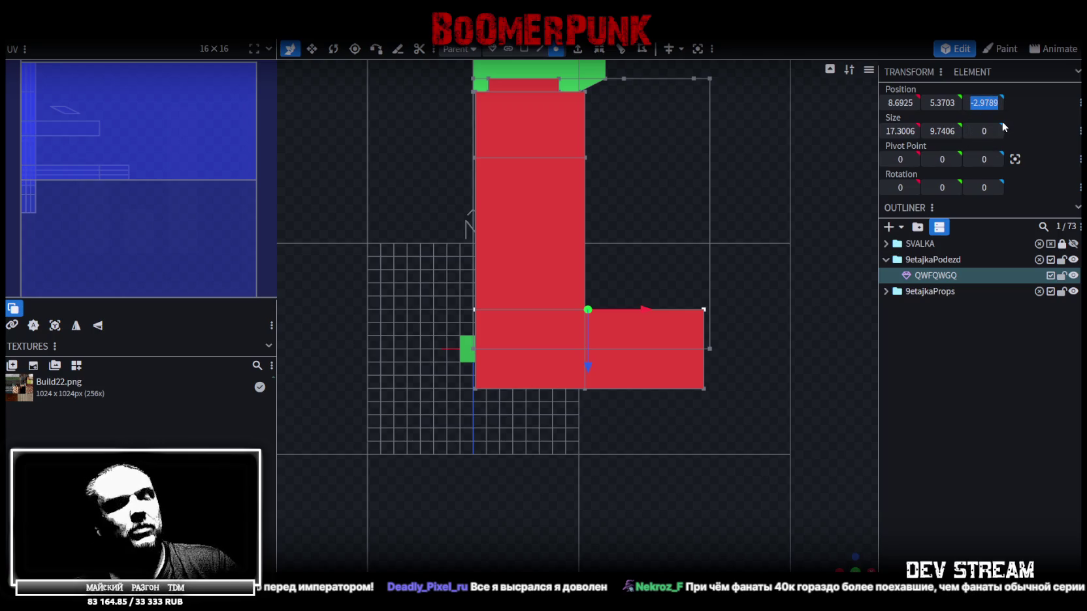
text(-3)
key(Return)
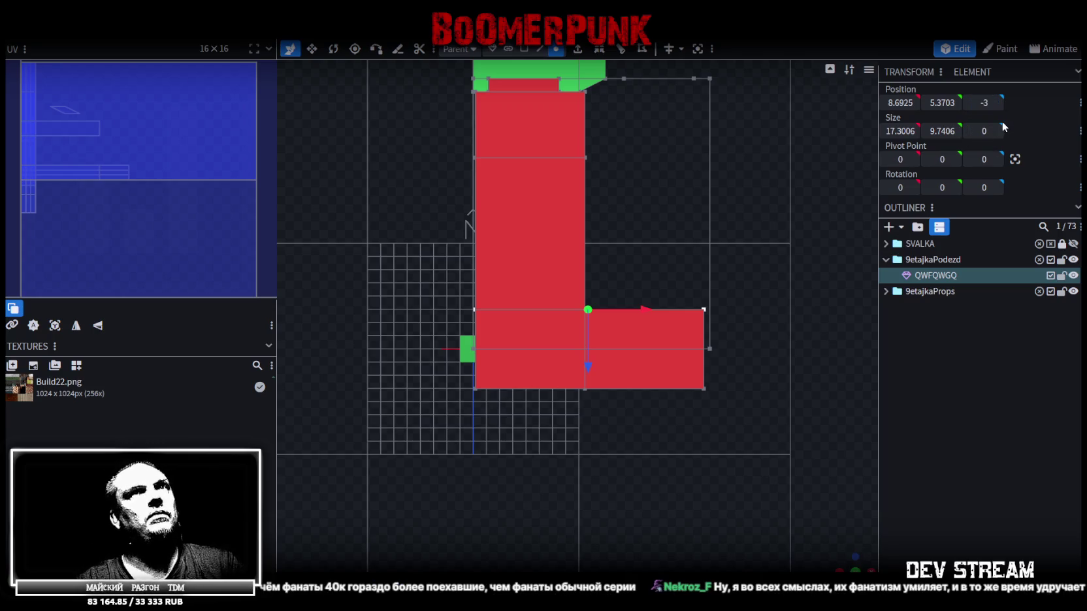
drag(414, 422, 800, 383)
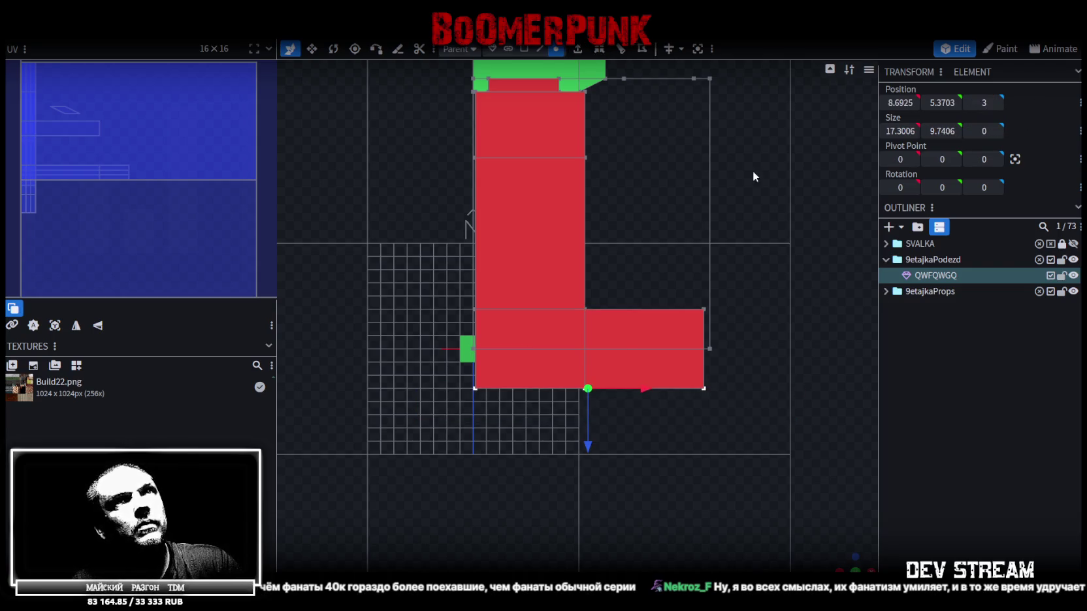
mouse_move(813, 537)
right_down()
mouse_move(789, 424)
mouse_move(835, 425)
mouse_move(770, 537)
mouse_move(820, 466)
right_up()
click(523, 49)
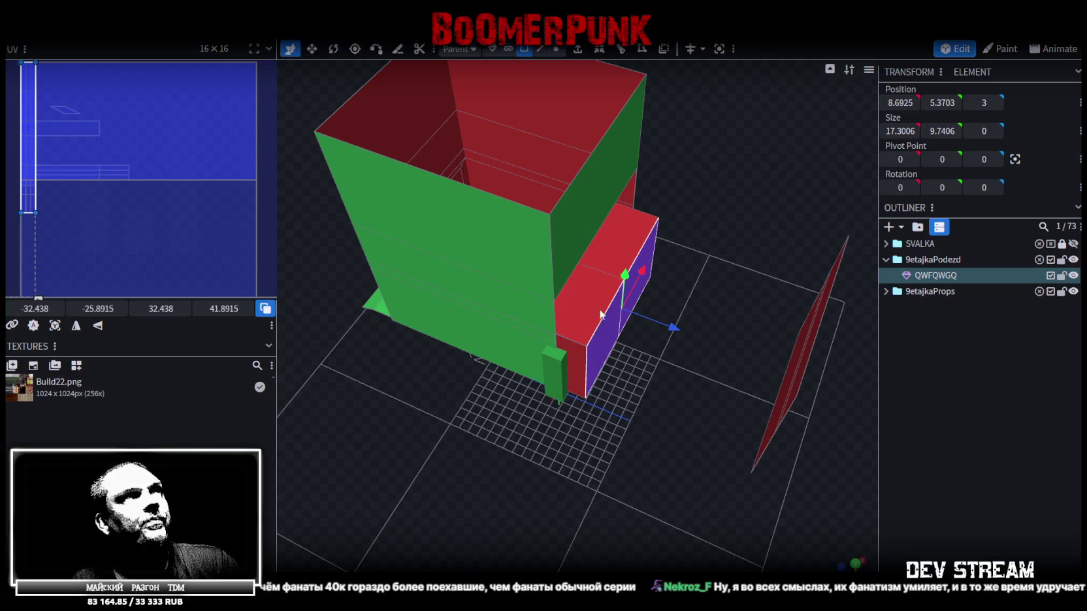
- Extrude the annex's narrow end face and stretch it along X to position -8
click(577, 358)
mouse_move(578, 357)
right_down()
mouse_move(647, 396)
mouse_move(598, 338)
right_up()
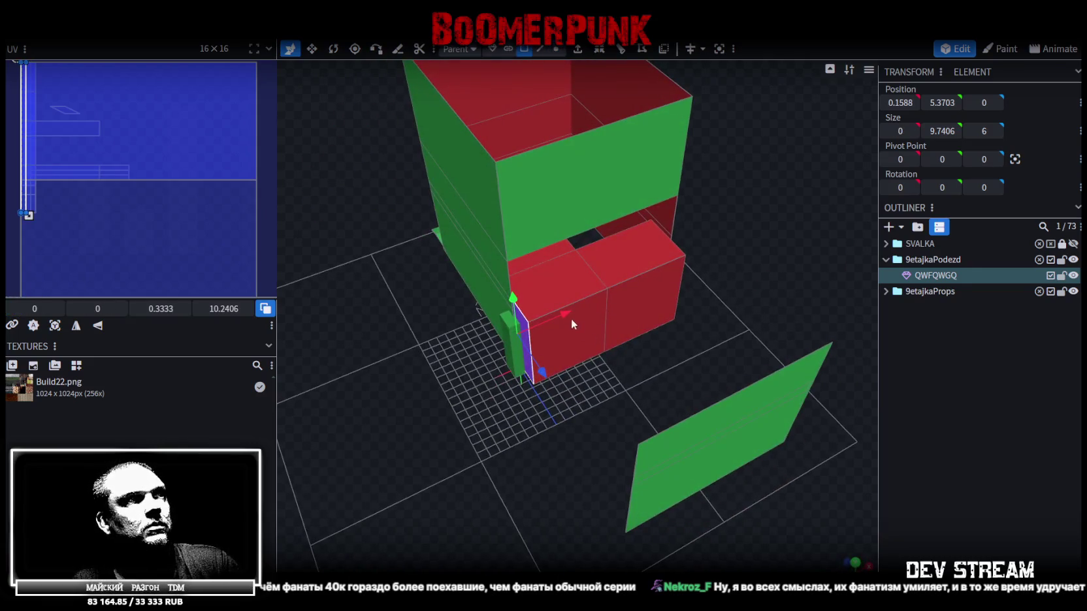
click(578, 49)
mouse_move(580, 314)
mouse_down()
mouse_move(483, 336)
mouse_move(486, 352)
mouse_move(487, 337)
mouse_move(466, 342)
mouse_up()
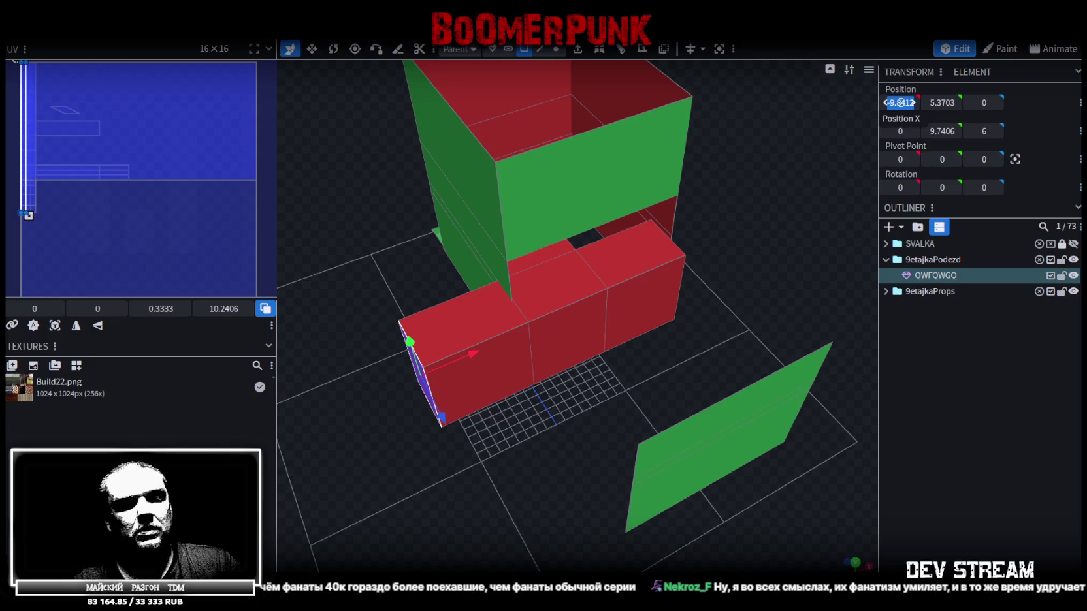
text(-8)
key(Return)
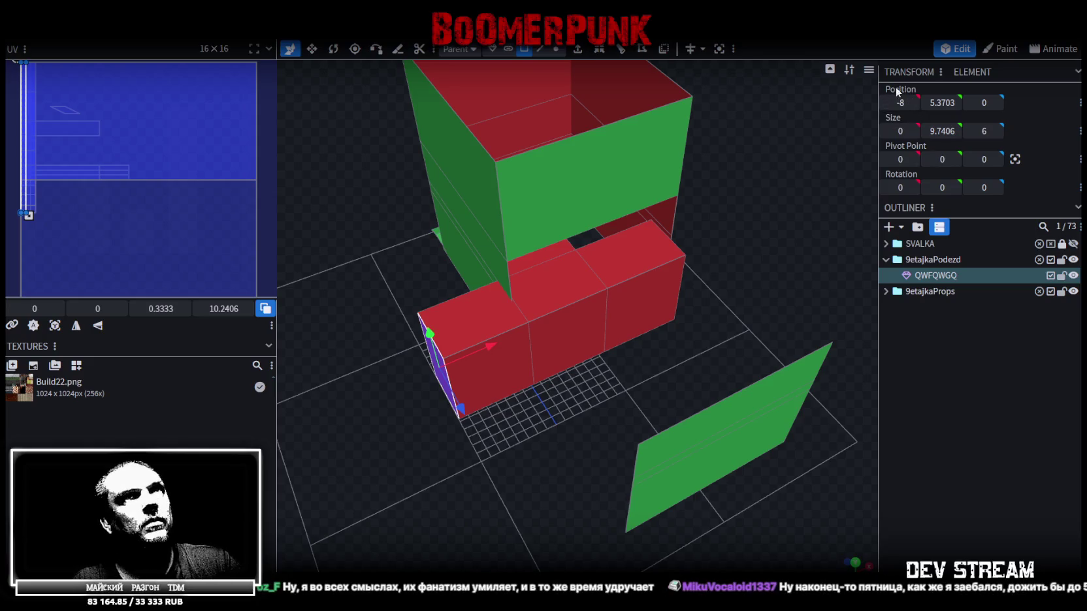
drag(491, 347, 675, 292)
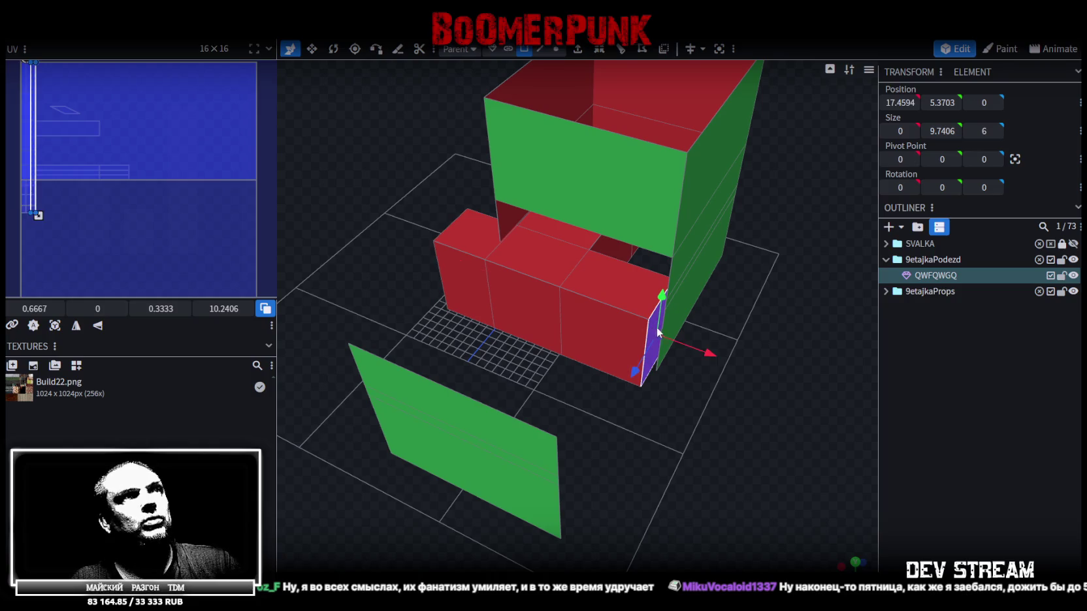
- Extend the annex's other end face 9 units along X, then undo that move
drag(656, 333, 751, 369)
mouse_move(700, 308)
mouse_down()
mouse_move(605, 305)
mouse_move(769, 304)
mouse_up()
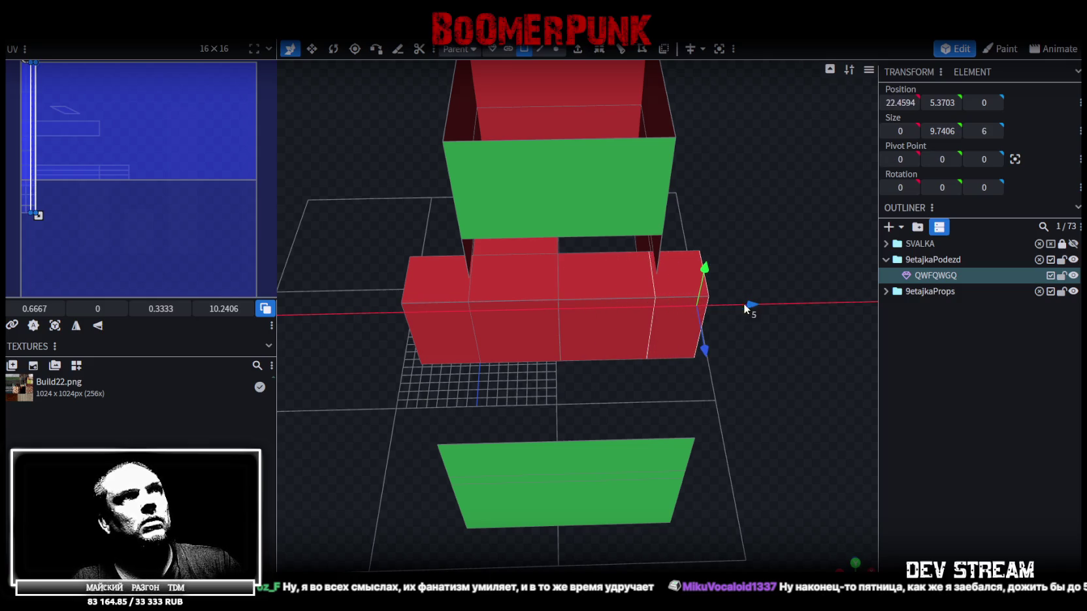
drag(764, 304, 764, 303)
drag(364, 264, 484, 346)
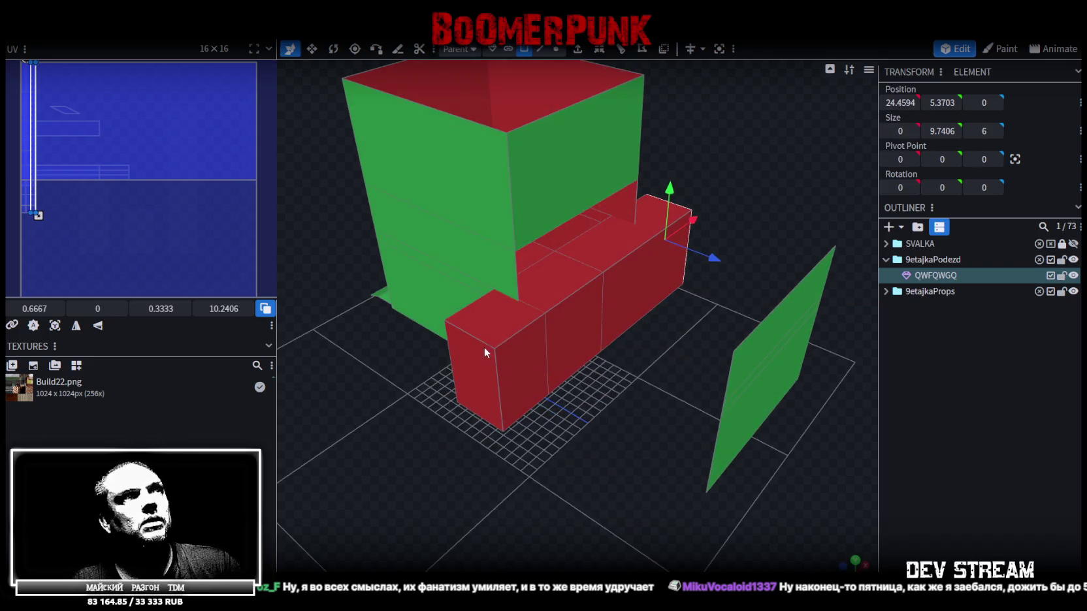
key(ctrl+z)
- Select the small gap face and the larger adjacent element from a top-down view
mouse_move(694, 188)
mouse_down()
mouse_move(700, 133)
mouse_move(607, 139)
mouse_move(605, 180)
mouse_up()
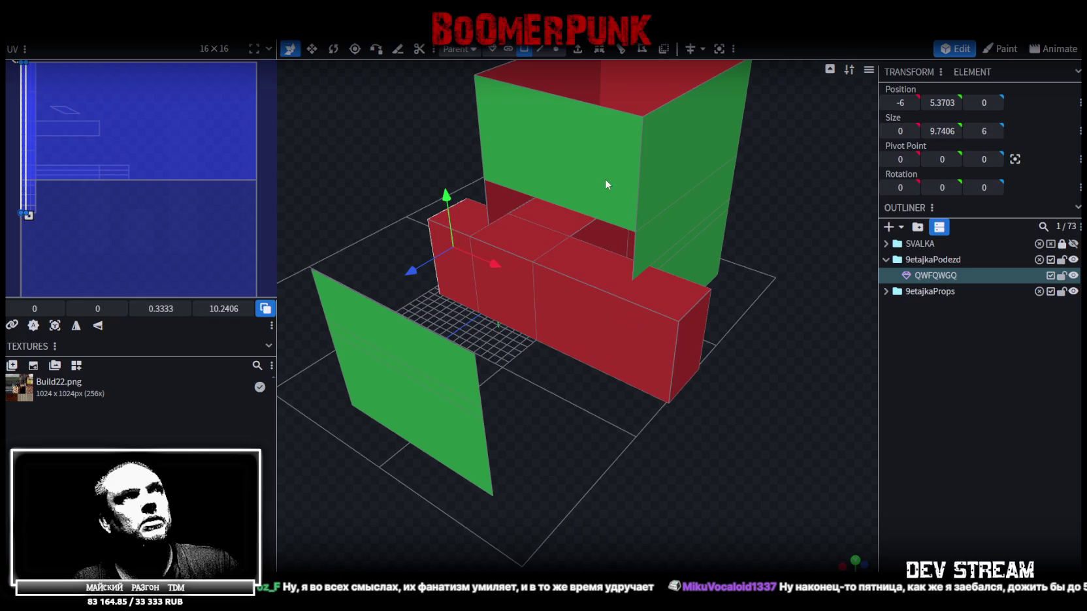
click(602, 240)
mouse_move(830, 252)
mouse_down()
mouse_move(722, 343)
mouse_move(708, 340)
mouse_move(734, 333)
mouse_move(709, 326)
mouse_up()
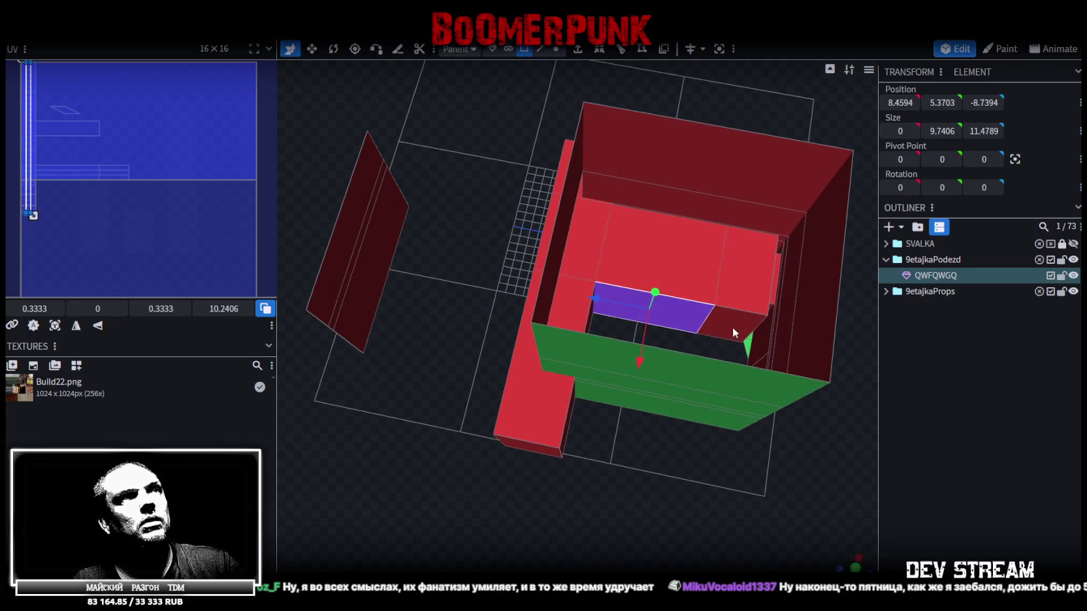
click(732, 327)
mouse_move(611, 472)
mouse_down()
mouse_move(644, 498)
mouse_move(897, 545)
mouse_up()
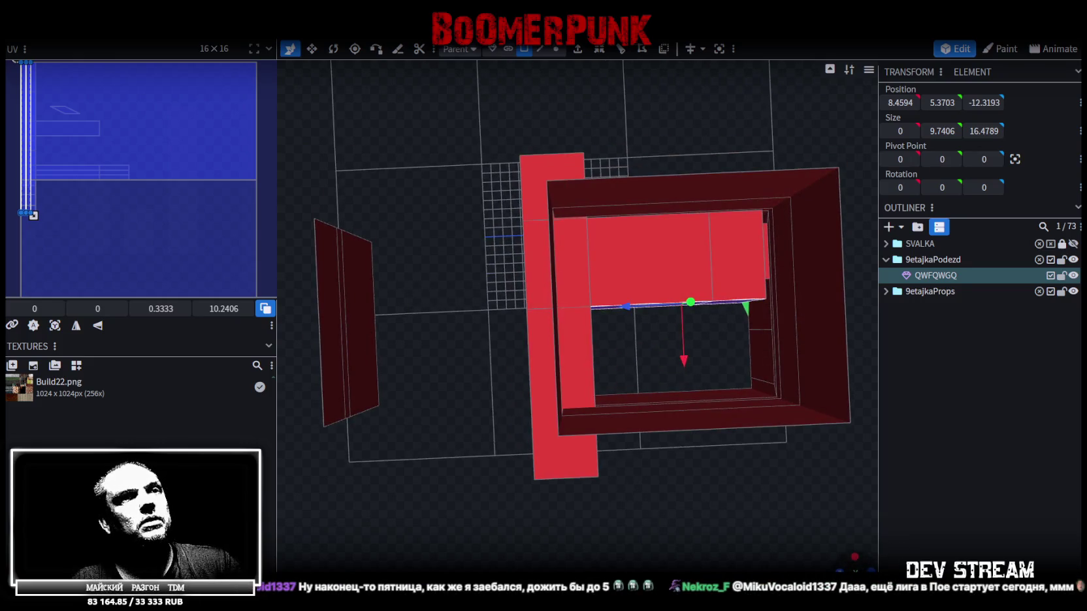
click(854, 562)
scroll(694, 272, down, 2)
scroll(588, 196, up, 2)
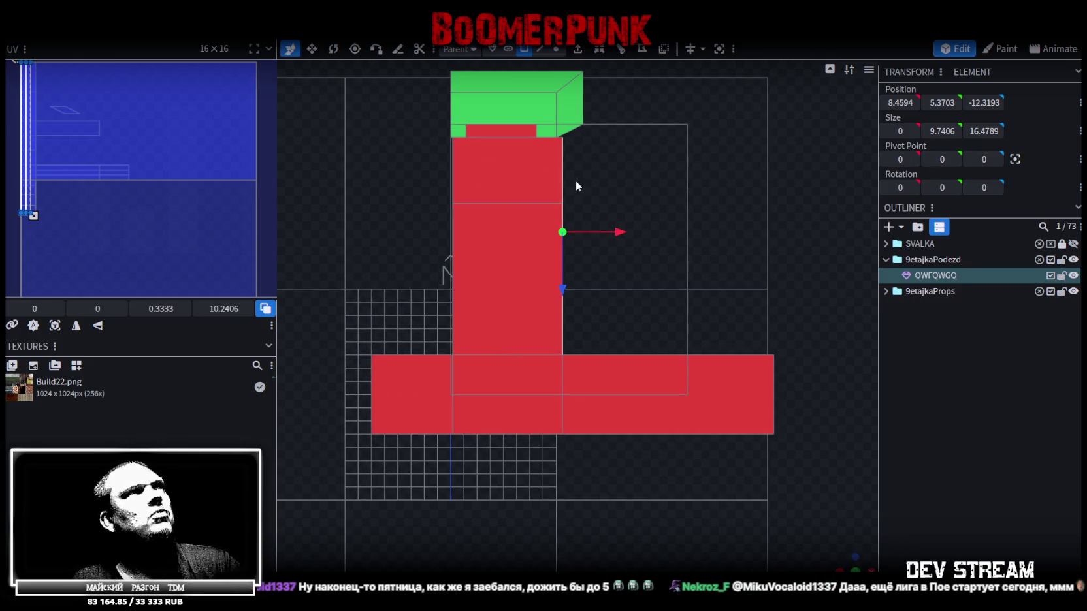
- Stretch the element 6 units along Z, set X to 8, and merge the overlapping vertices
scroll(576, 181, up, 1)
click(556, 49)
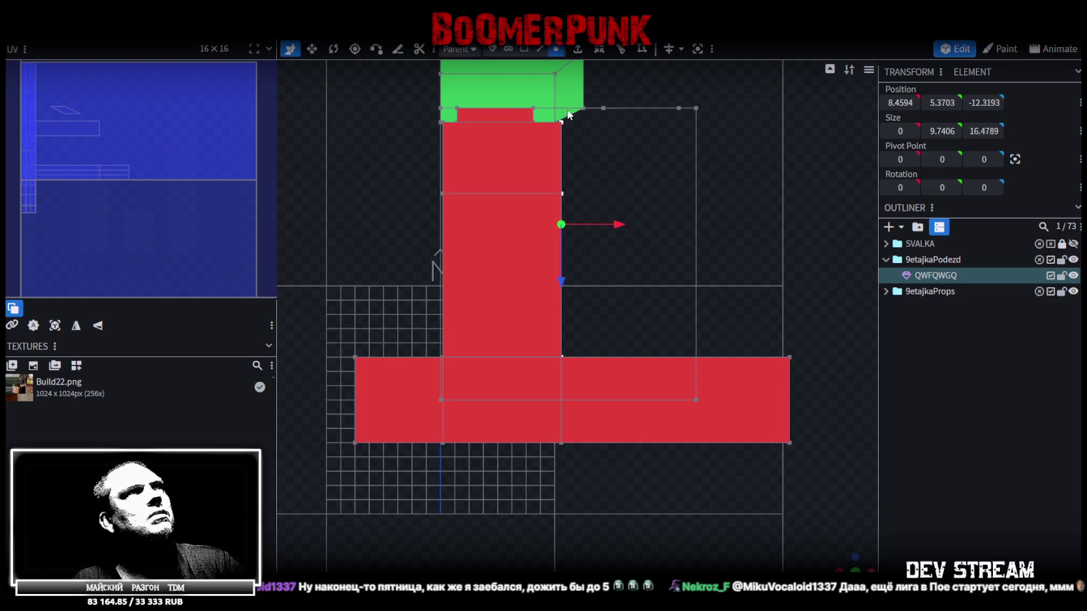
drag(561, 280, 557, 471)
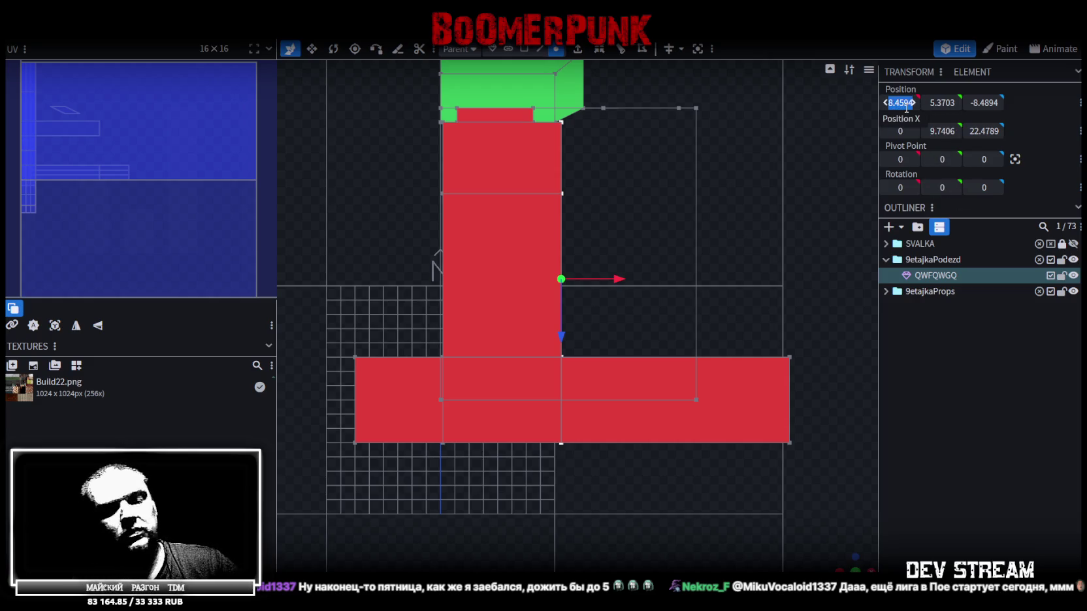
text(8)
key(Return)
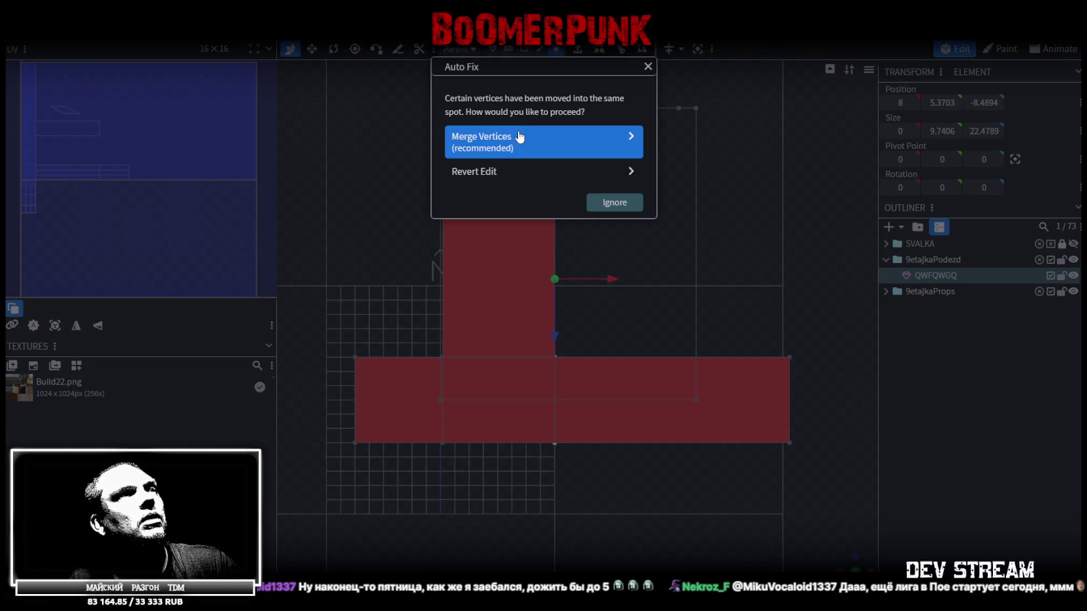
click(539, 145)
mouse_move(849, 555)
mouse_down()
mouse_move(711, 436)
mouse_move(677, 528)
mouse_move(723, 522)
mouse_move(645, 457)
mouse_move(586, 445)
mouse_move(685, 376)
mouse_move(657, 258)
mouse_move(631, 410)
mouse_move(642, 461)
mouse_up()
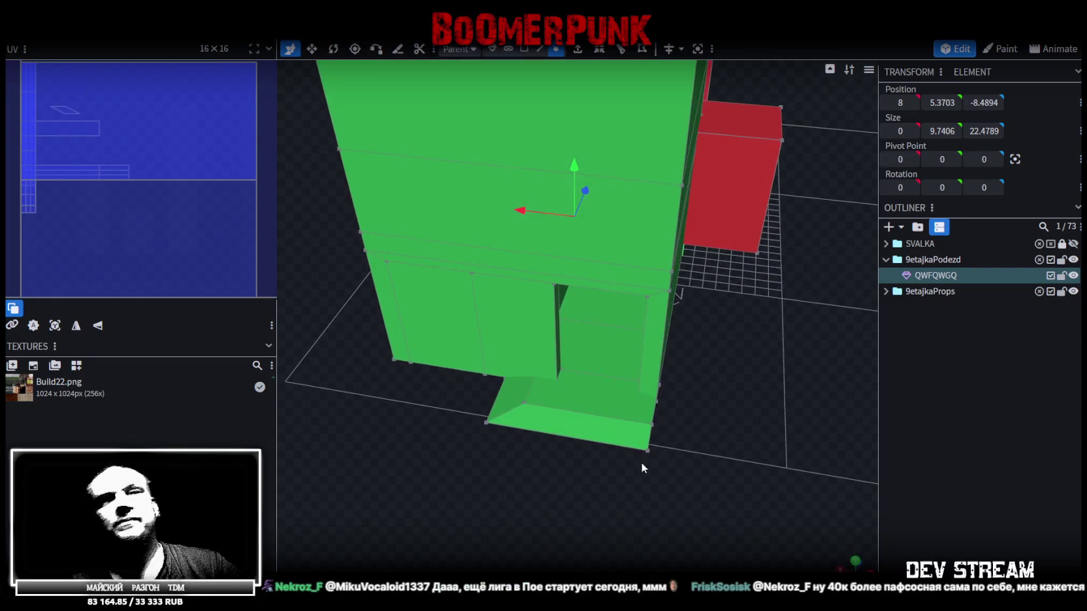
- In face mode, select the box's right end face and an inner face
mouse_move(679, 387)
mouse_down()
mouse_move(678, 401)
mouse_move(520, 436)
mouse_move(480, 422)
mouse_move(427, 434)
mouse_move(439, 442)
mouse_move(441, 493)
mouse_move(597, 499)
mouse_move(547, 461)
mouse_move(485, 461)
mouse_move(450, 482)
mouse_move(602, 466)
mouse_move(712, 439)
mouse_up()
click(523, 49)
mouse_move(694, 389)
mouse_down()
mouse_move(732, 493)
mouse_move(768, 498)
mouse_move(676, 507)
mouse_move(613, 309)
mouse_up()
click(687, 390)
click(608, 290)
mouse_move(718, 450)
mouse_down()
mouse_move(753, 422)
mouse_move(747, 380)
mouse_up()
click(640, 382)
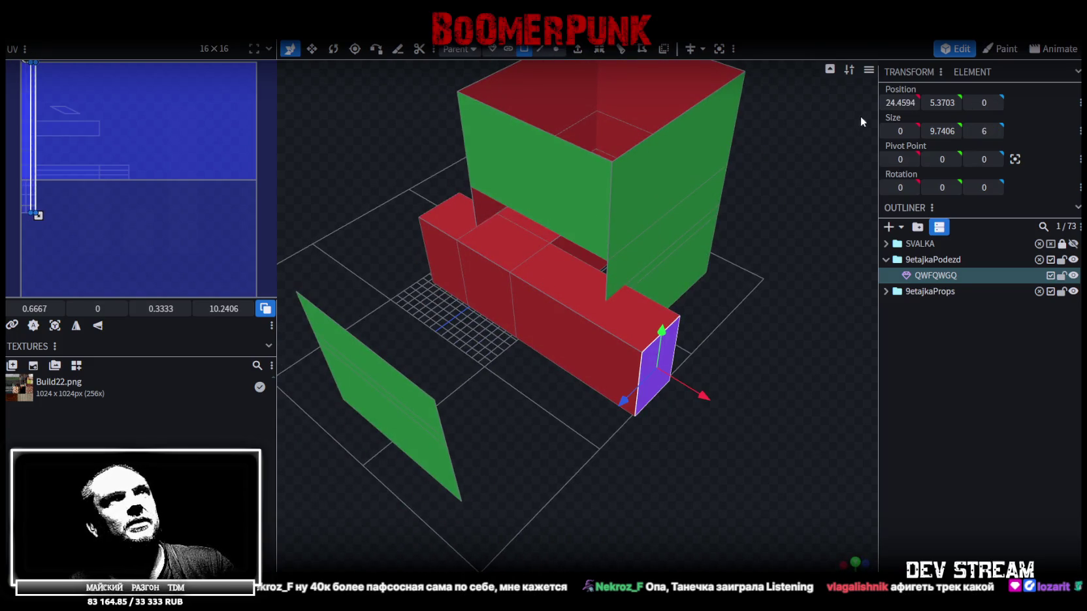
mouse_move(761, 314)
mouse_down()
mouse_move(744, 367)
mouse_move(683, 302)
mouse_move(644, 224)
mouse_up()
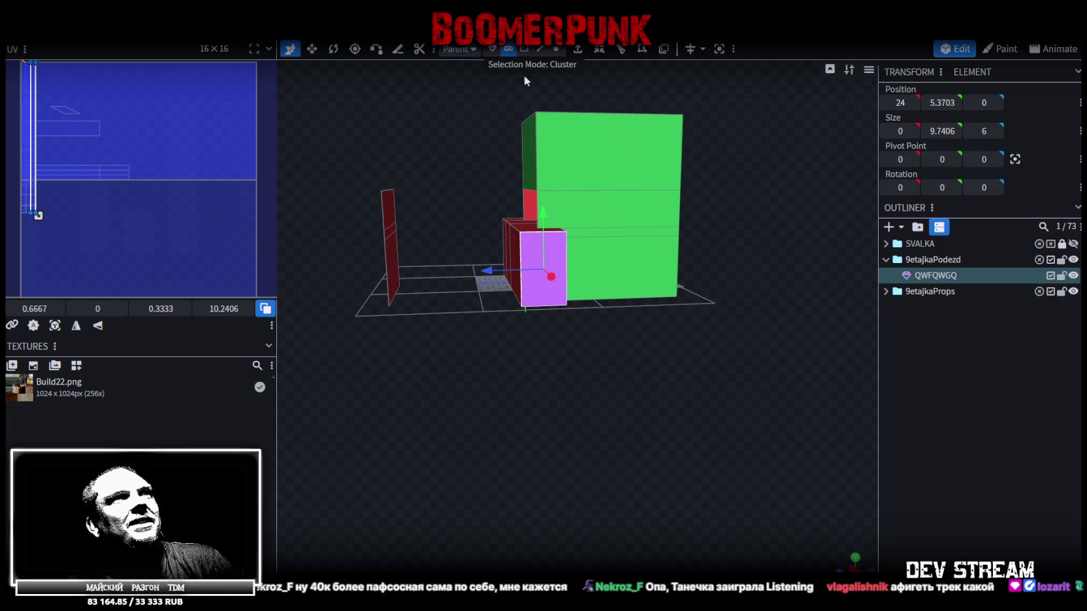
- Set Selection Mode to Cluster and select the entire building mesh
click(578, 161)
drag(738, 202, 585, 228)
shift+click(585, 228)
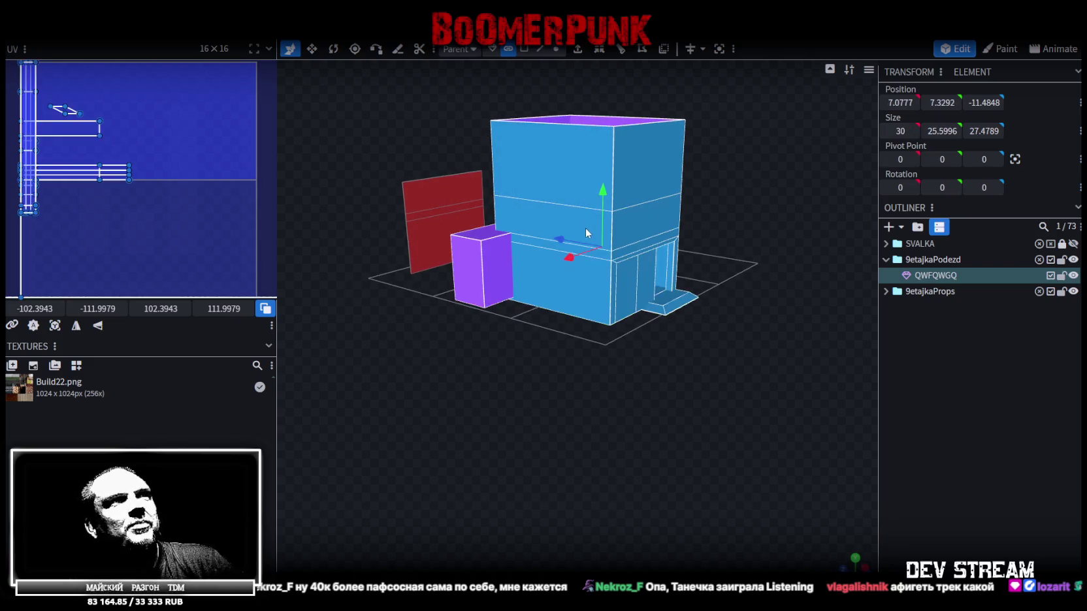
mouse_move(678, 227)
mouse_down()
mouse_move(750, 312)
mouse_move(754, 343)
mouse_move(777, 356)
mouse_move(753, 326)
mouse_up()
drag(847, 559, 728, 384)
scroll(637, 405, up, 3)
drag(638, 408, 784, 454)
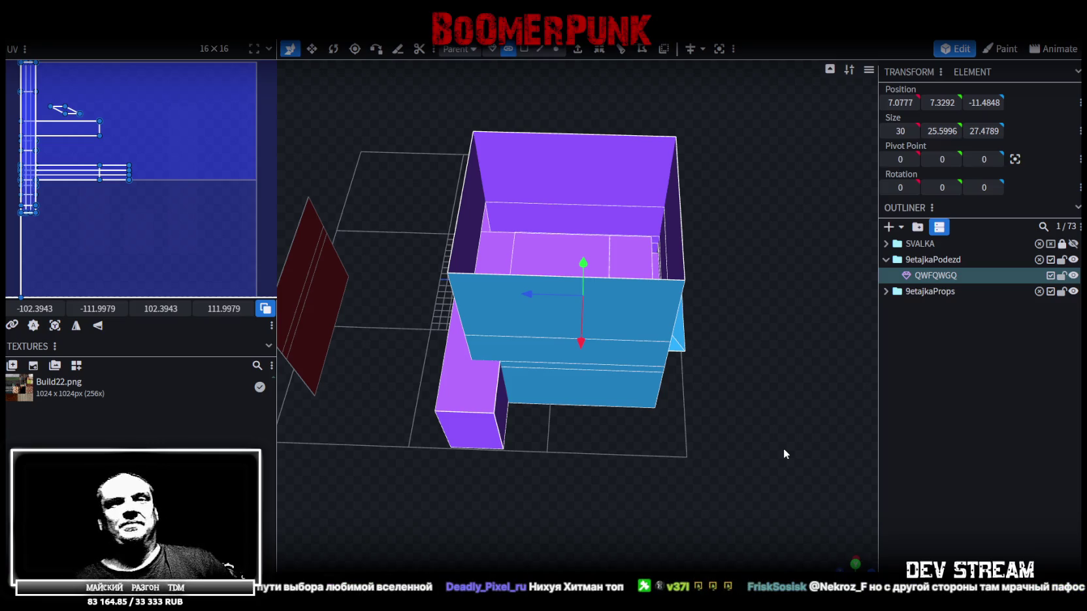
- From a top-down view, box-select the narrow entrance block's faces and orbit to check them
mouse_move(547, 320)
mouse_down()
mouse_move(727, 385)
mouse_move(727, 444)
mouse_move(722, 401)
mouse_move(614, 362)
mouse_move(845, 533)
mouse_move(807, 488)
mouse_up()
scroll(806, 488, down, 2)
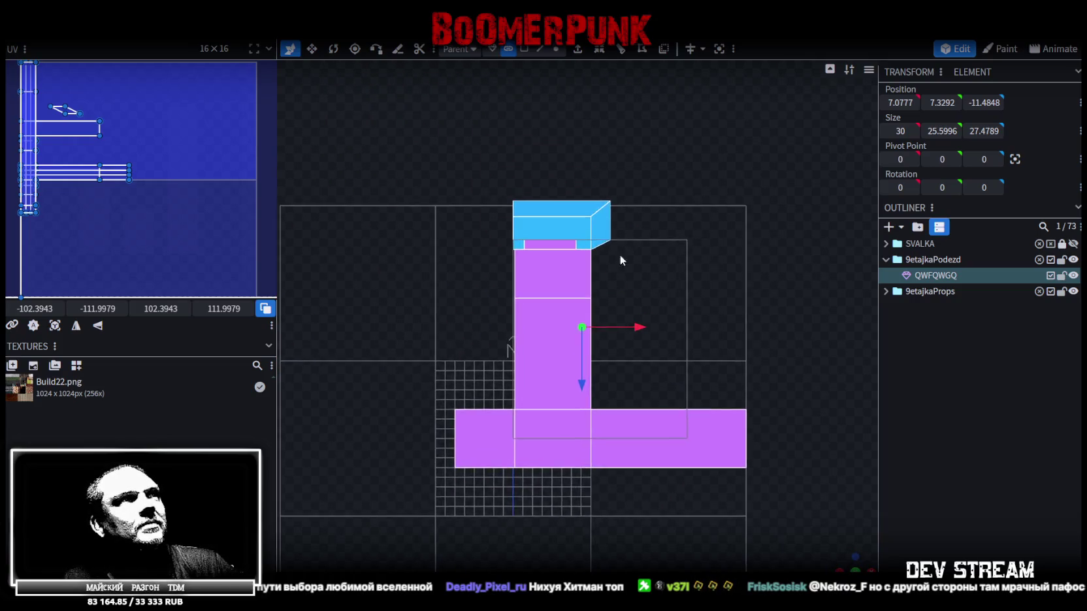
scroll(630, 264, up, 3)
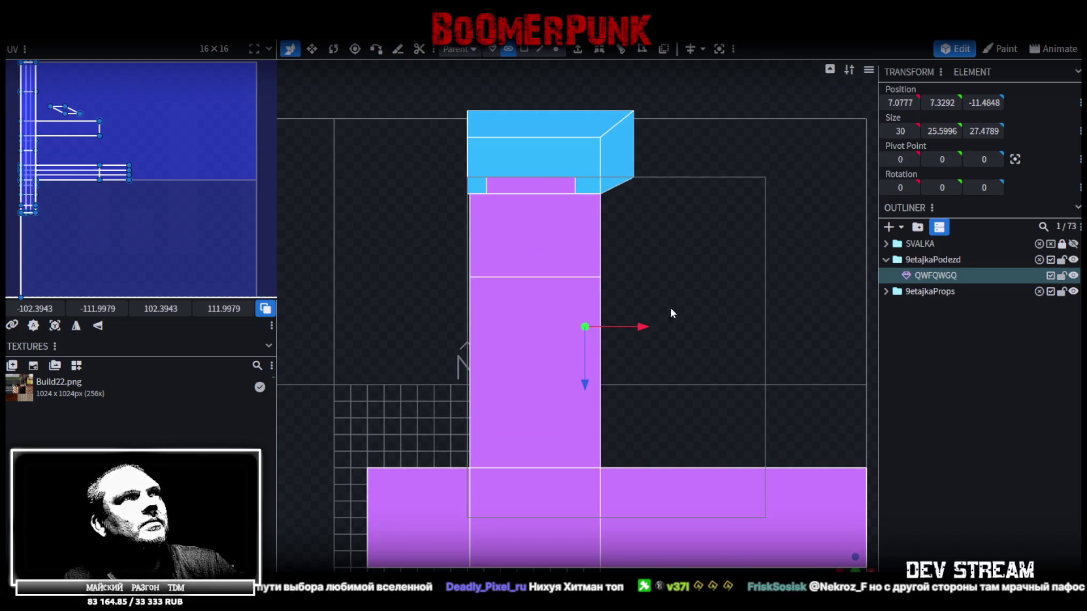
mouse_move(654, 439)
ctrl+mouse_down()
mouse_move(555, 298)
mouse_move(491, 233)
mouse_move(469, 233)
ctrl+mouse_up()
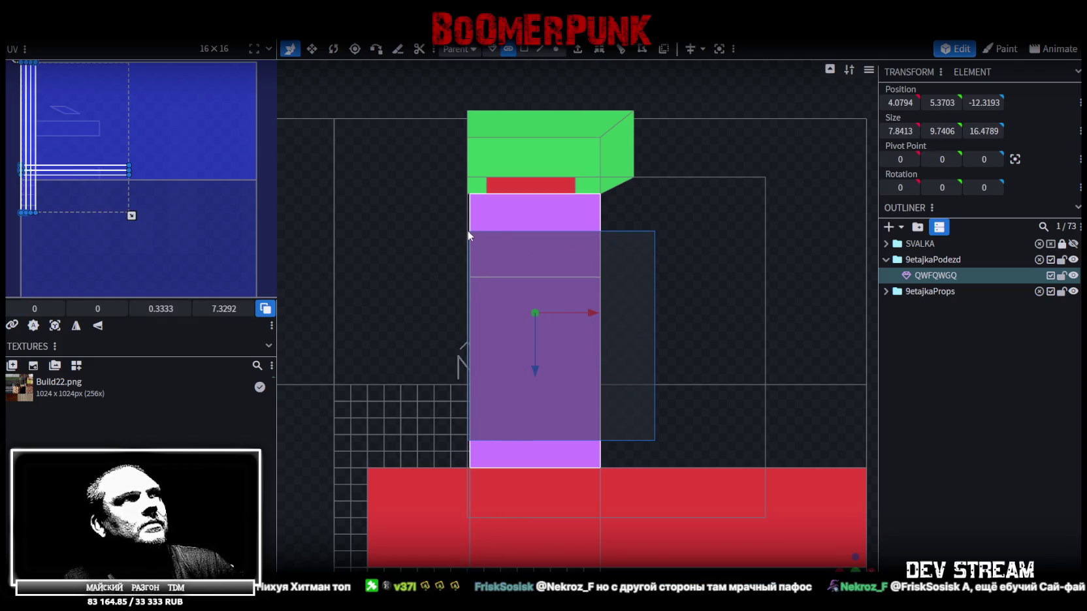
ctrl+drag(470, 232, 469, 231)
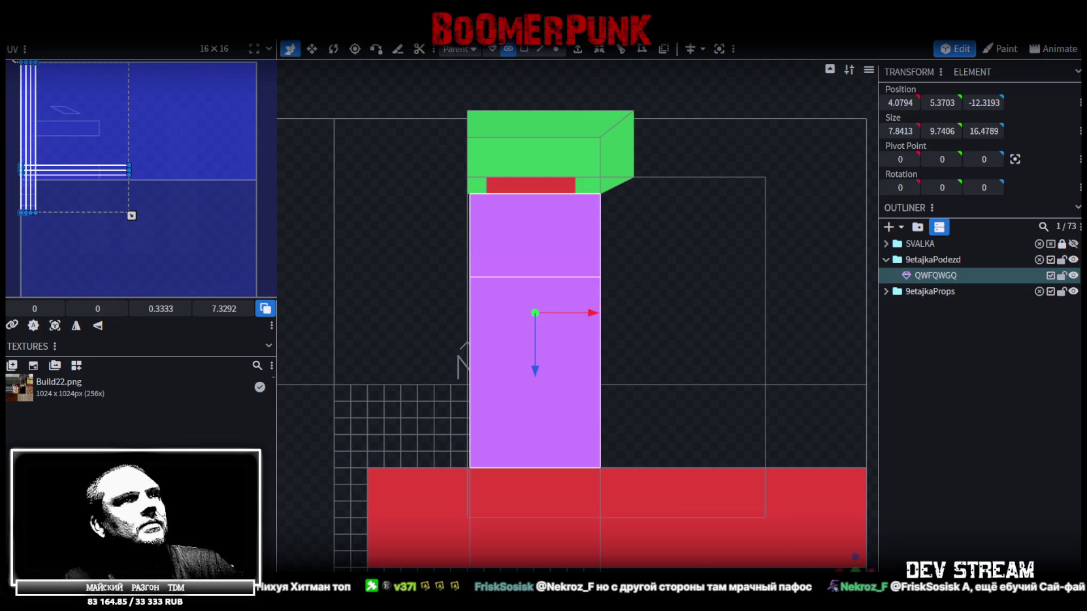
mouse_move(558, 399)
mouse_down()
mouse_move(588, 338)
mouse_move(667, 441)
mouse_move(682, 537)
mouse_move(624, 537)
mouse_move(441, 325)
mouse_move(700, 436)
mouse_move(619, 529)
mouse_move(668, 517)
mouse_move(904, 511)
mouse_move(538, 380)
mouse_move(505, 315)
mouse_up()
- Split the selected faces off into a separate mesh
right_click(436, 189)
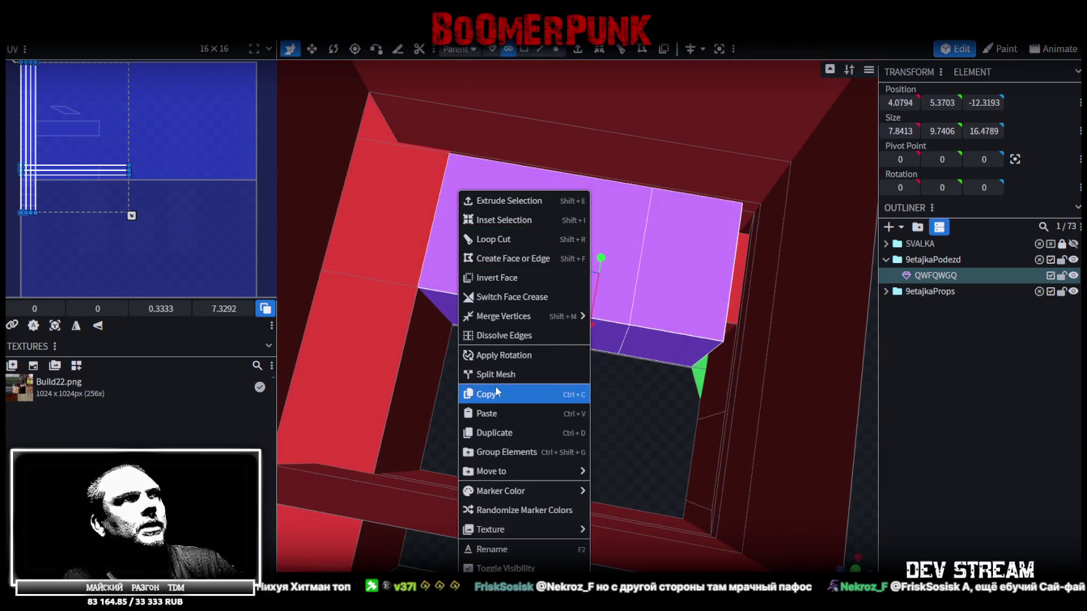
click(495, 393)
right_drag(476, 375, 554, 337)
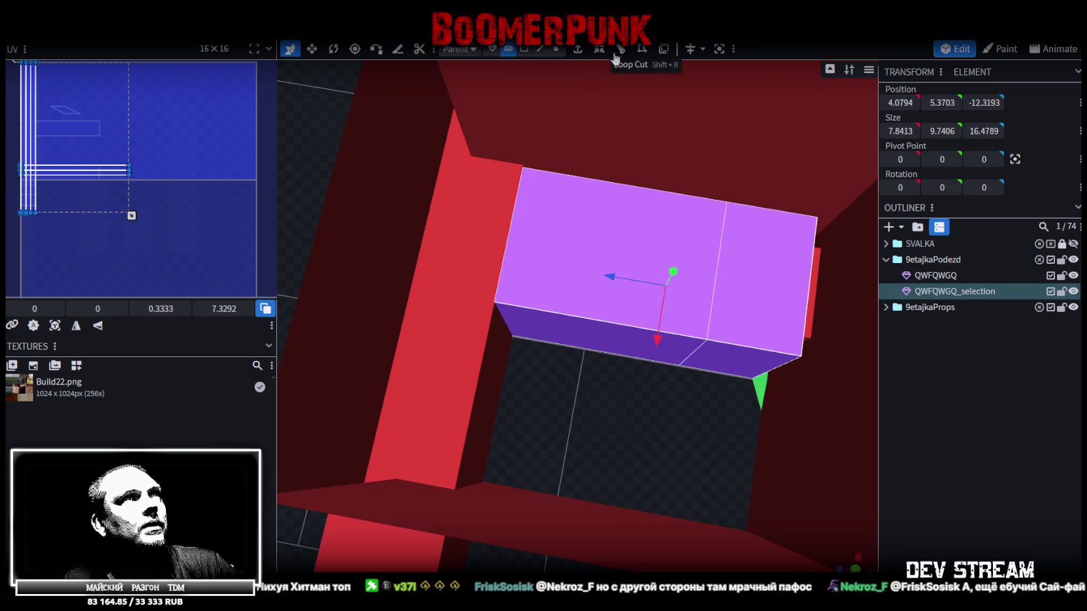
mouse_move(454, 200)
mouse_down()
mouse_move(518, 356)
mouse_move(594, 412)
mouse_move(660, 349)
mouse_up()
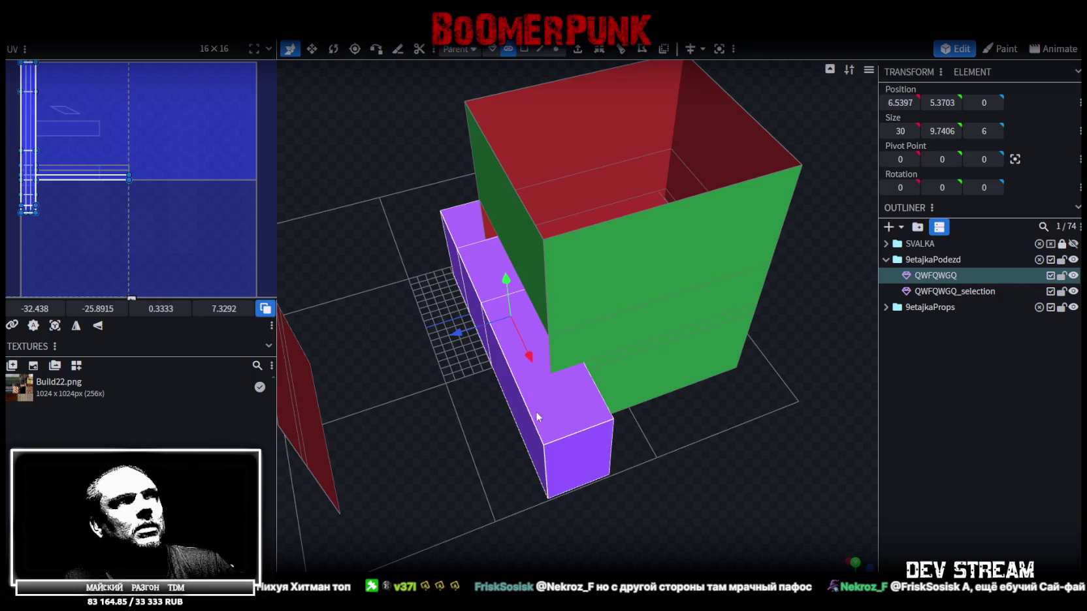
- Split off a second piece and merge both split pieces into one mesh
right_click(551, 412)
click(679, 372)
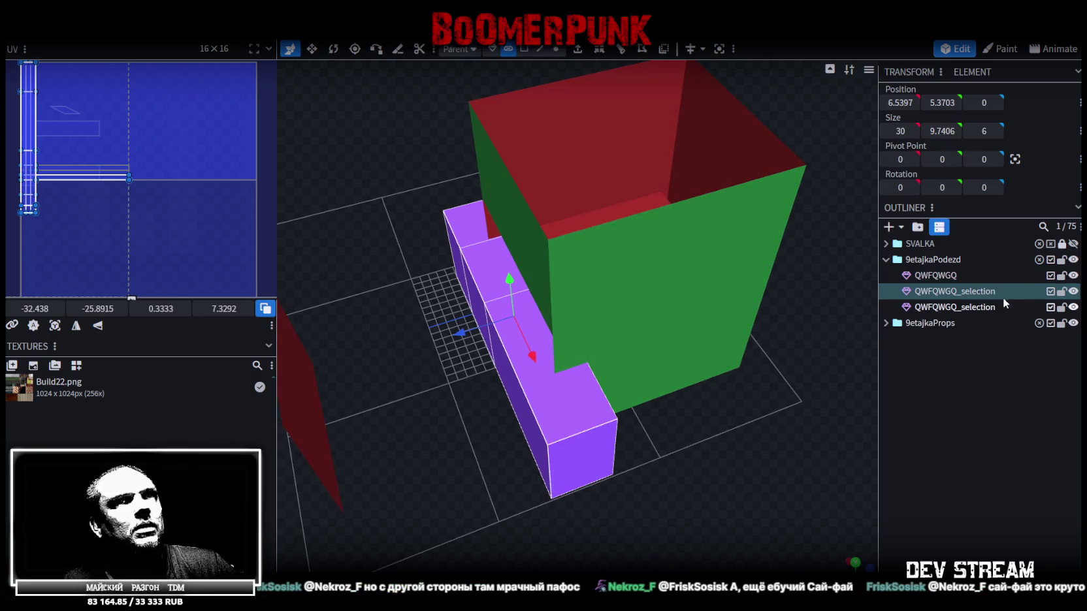
ctrl+click(954, 308)
right_click(947, 308)
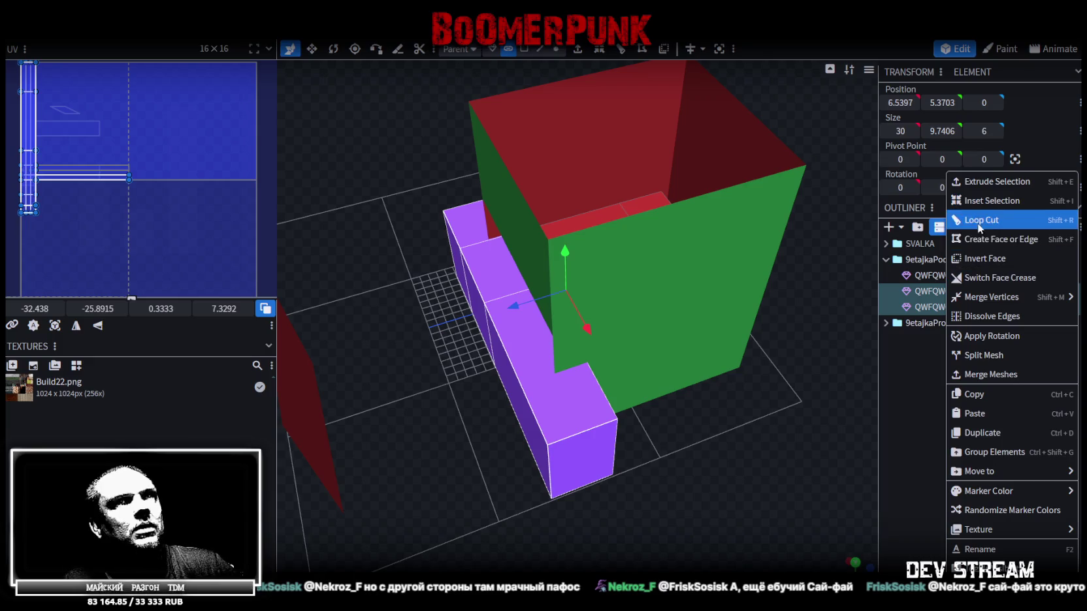
click(983, 373)
scroll(719, 181, down, 3)
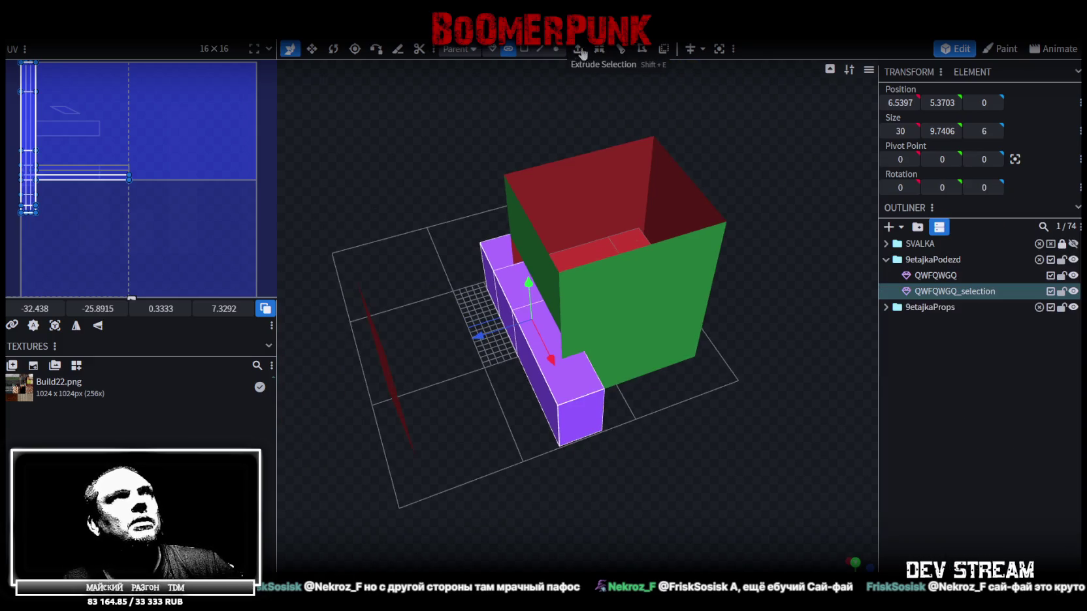
- In front view, move vertices onto their neighbours and merge the overlapping vertices
click(555, 49)
key(KP_1)
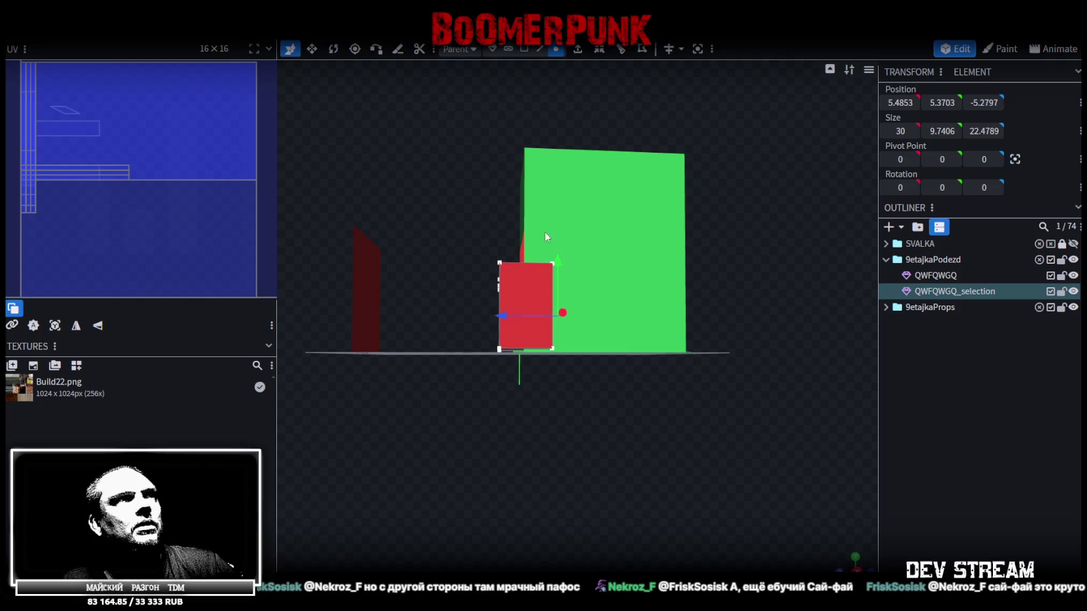
drag(558, 262, 558, 260)
click(486, 140)
mouse_move(486, 140)
mouse_down()
mouse_move(486, 221)
mouse_move(604, 347)
mouse_move(727, 326)
mouse_move(615, 421)
mouse_move(608, 285)
mouse_move(733, 295)
mouse_move(747, 328)
mouse_move(726, 358)
mouse_move(730, 379)
mouse_move(754, 358)
mouse_move(758, 344)
mouse_move(610, 427)
mouse_move(462, 414)
mouse_move(402, 360)
mouse_move(225, 346)
mouse_move(174, 431)
mouse_move(1014, 297)
mouse_up()
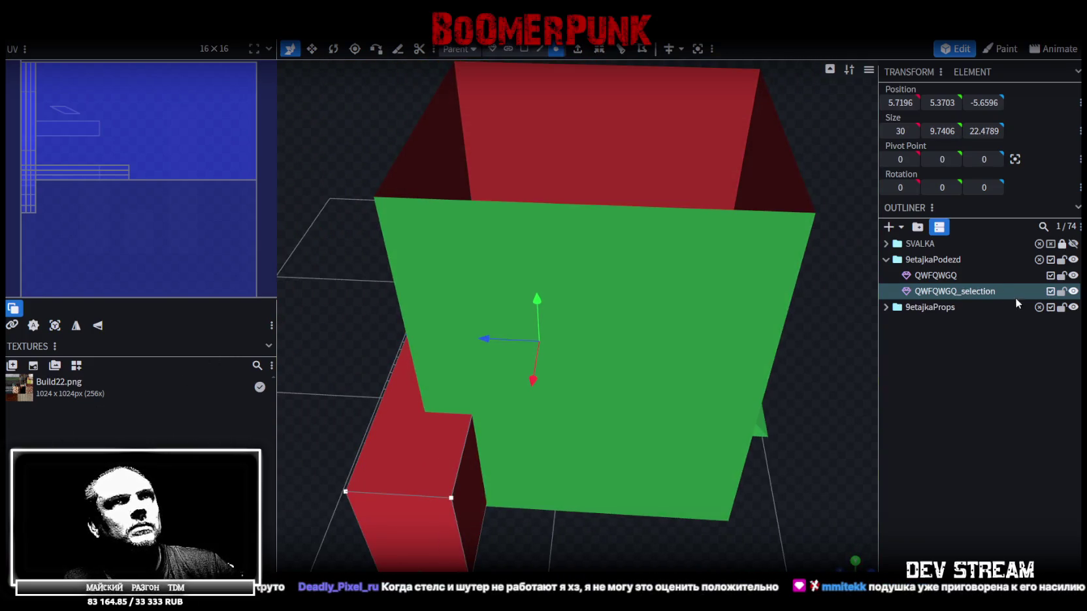
- Lock and hide the main QWFQWGQ mesh to view the red entrance alone
click(1061, 275)
click(1073, 274)
mouse_move(783, 391)
mouse_down()
mouse_move(639, 382)
mouse_move(663, 268)
mouse_move(468, 421)
mouse_move(516, 380)
mouse_move(500, 396)
mouse_move(815, 390)
mouse_up()
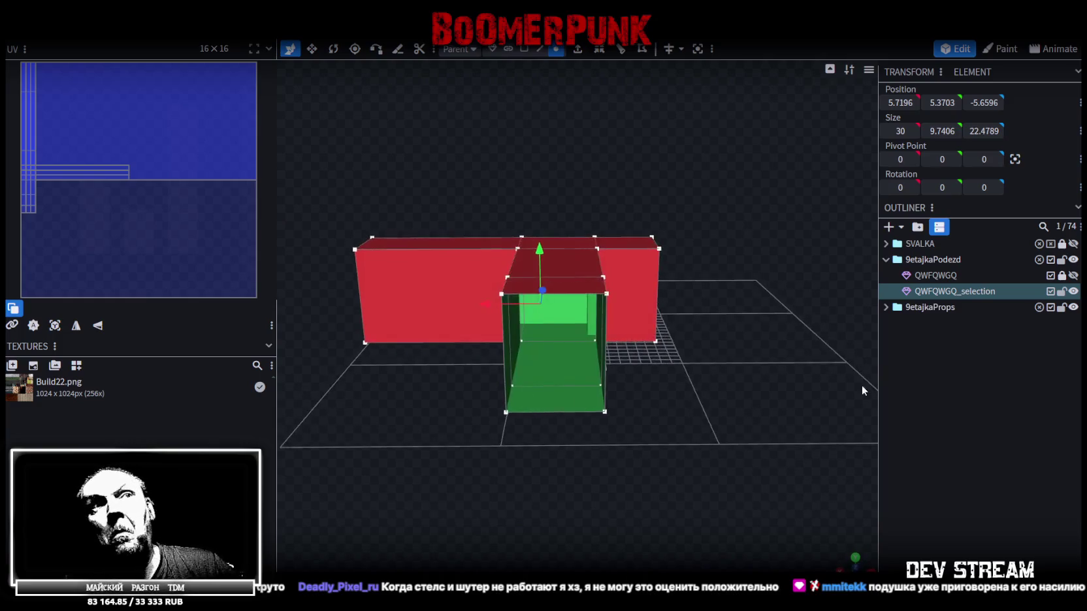
drag(715, 409, 758, 389)
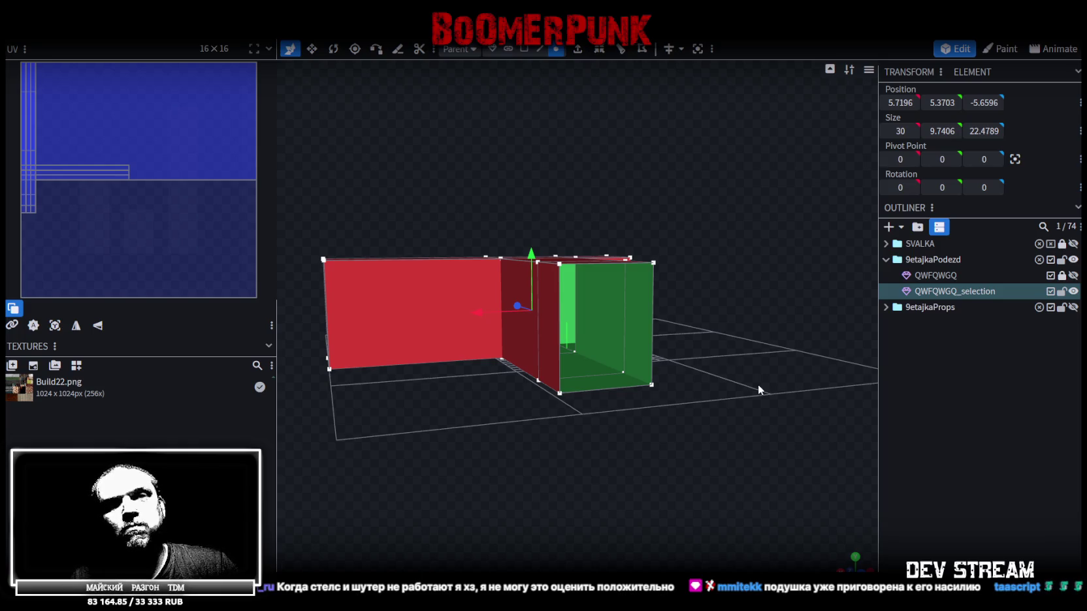
mouse_move(818, 240)
mouse_down()
mouse_move(754, 235)
mouse_move(724, 174)
mouse_move(591, 194)
mouse_move(690, 184)
mouse_up()
- Save the project as Build22 and inspect the red walls from several angles
key(ctrl+s)
mouse_move(750, 351)
mouse_down()
mouse_move(768, 325)
mouse_move(797, 352)
mouse_move(698, 381)
mouse_up()
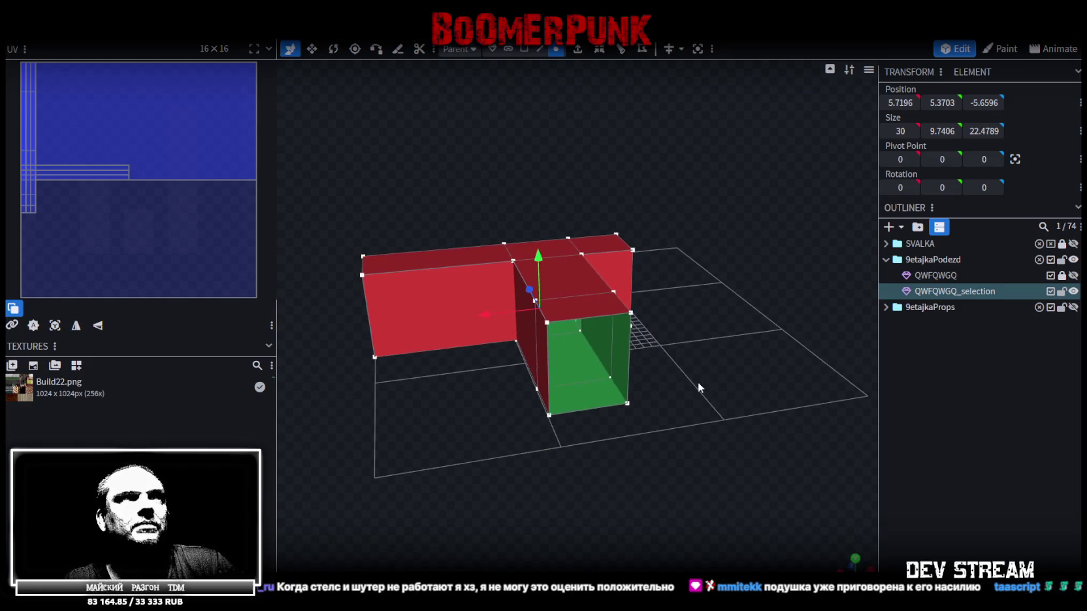
mouse_move(384, 434)
mouse_down()
mouse_move(542, 432)
mouse_move(631, 408)
mouse_move(655, 436)
mouse_move(592, 493)
mouse_move(380, 399)
mouse_move(352, 401)
mouse_move(467, 450)
mouse_move(469, 431)
mouse_move(454, 423)
mouse_up()
mouse_move(619, 450)
mouse_down()
mouse_move(641, 493)
mouse_move(553, 470)
mouse_move(564, 472)
mouse_up()
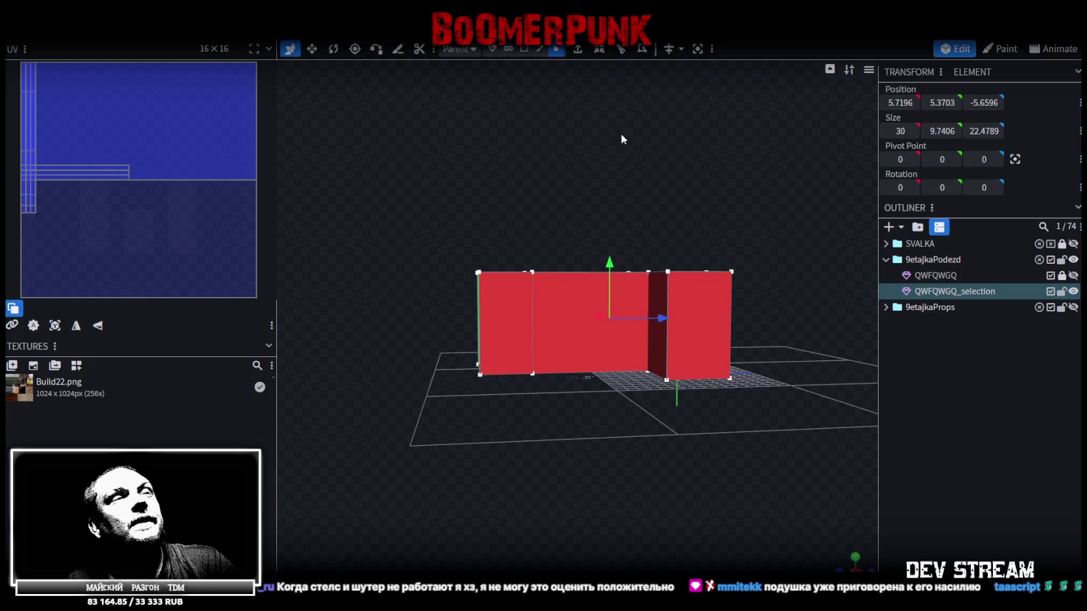
mouse_move(621, 133)
mouse_down()
mouse_move(600, 144)
mouse_move(679, 206)
mouse_up()
- Box-select the vertices of one red wall block
mouse_move(603, 188)
mouse_down()
mouse_move(650, 315)
mouse_move(777, 448)
mouse_move(756, 454)
mouse_move(759, 419)
mouse_up()
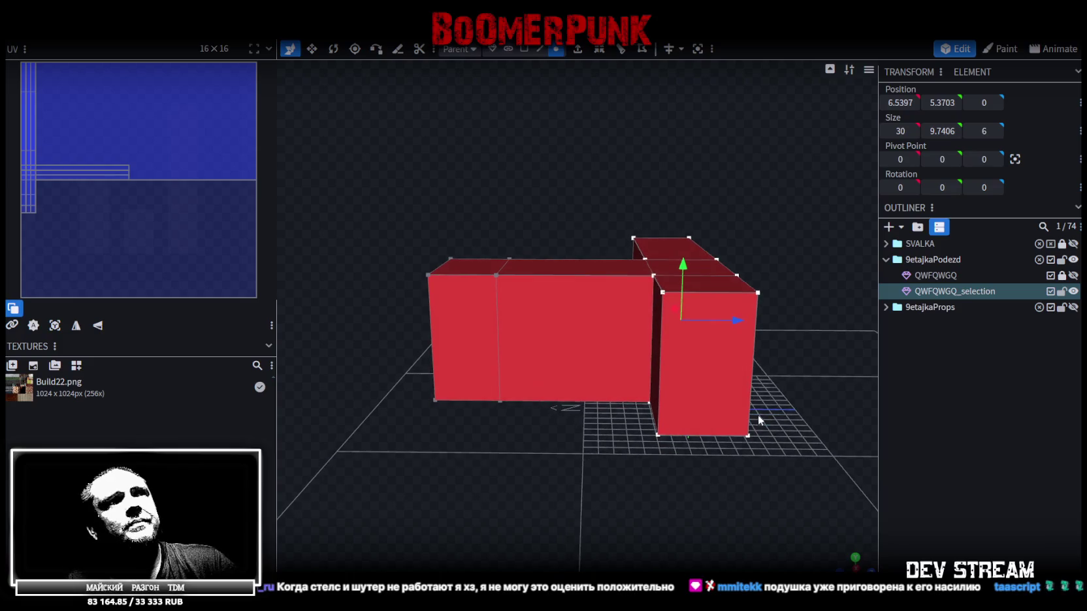
mouse_move(728, 241)
mouse_down()
mouse_move(643, 156)
mouse_move(659, 160)
mouse_move(659, 187)
mouse_up()
click(539, 48)
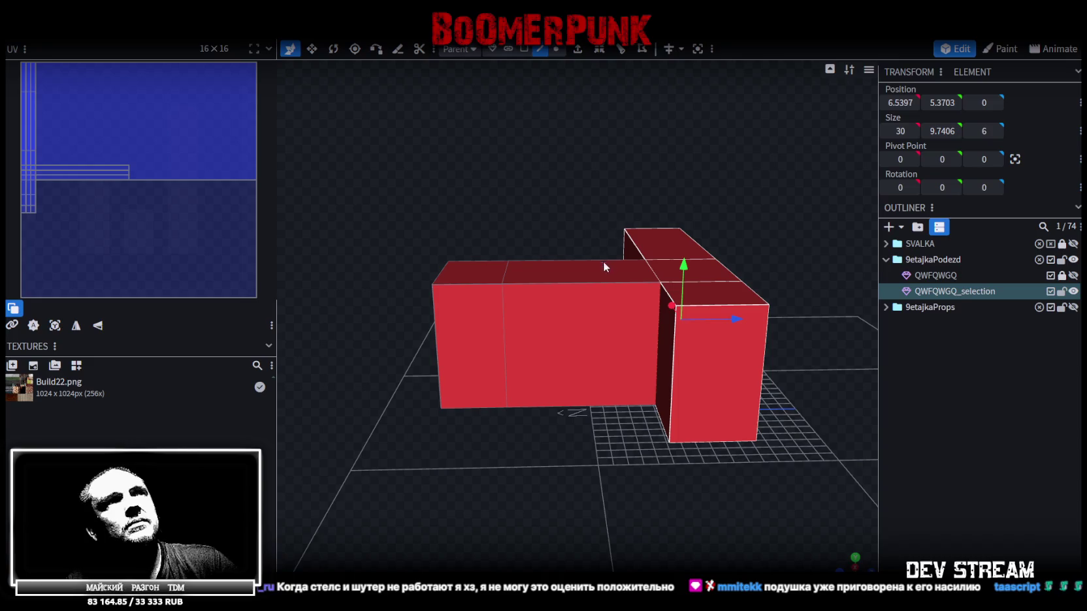
- Loop-cut the middle entrance block and move the cut's vertical edge to -4
click(613, 282)
click(600, 50)
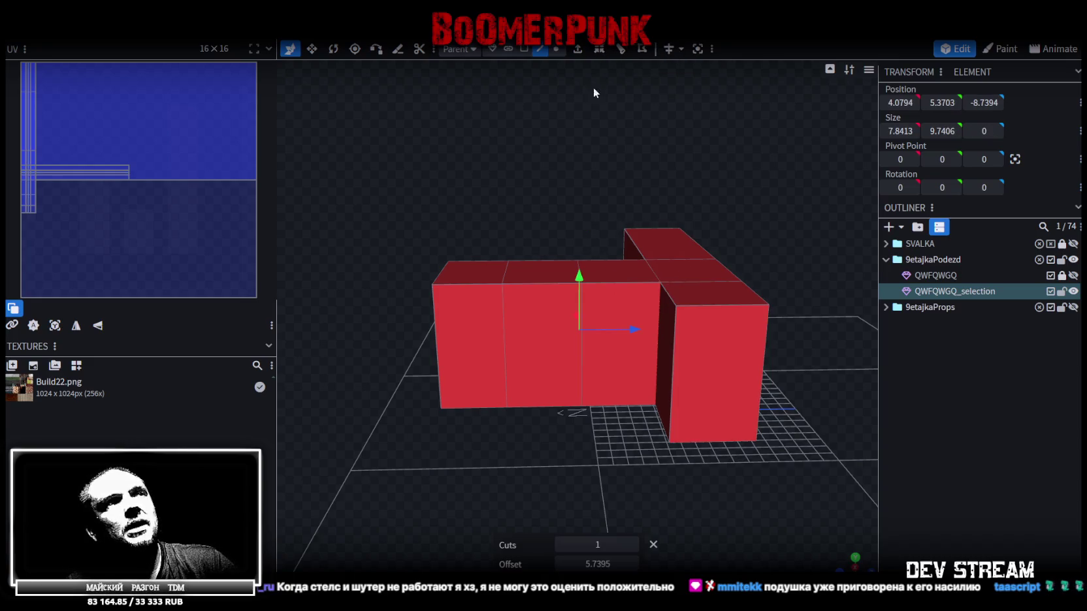
drag(634, 329, 641, 329)
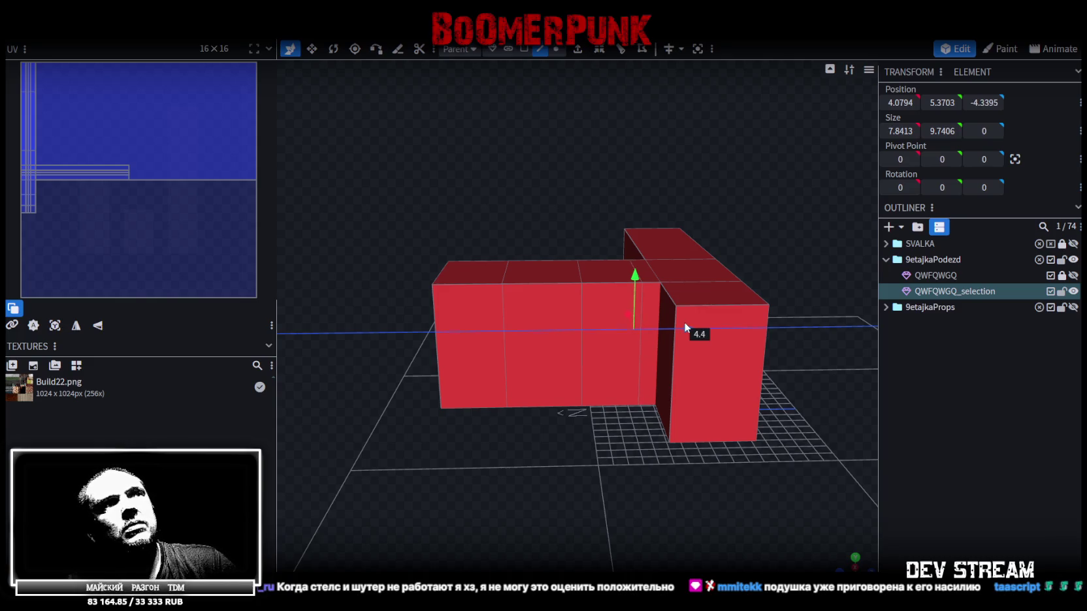
click(652, 272)
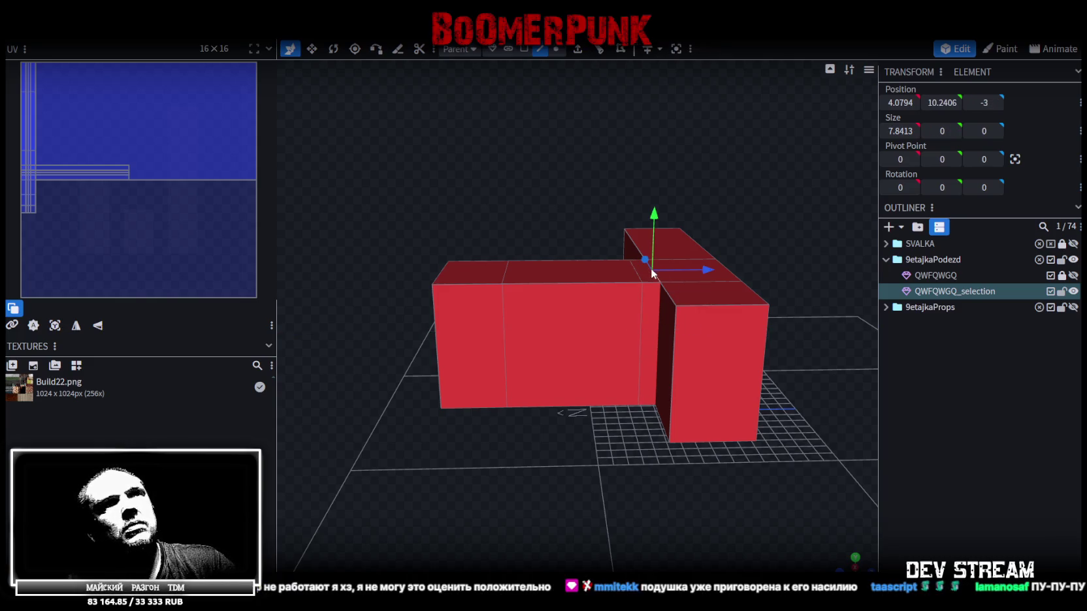
click(639, 309)
drag(513, 208, 736, 257)
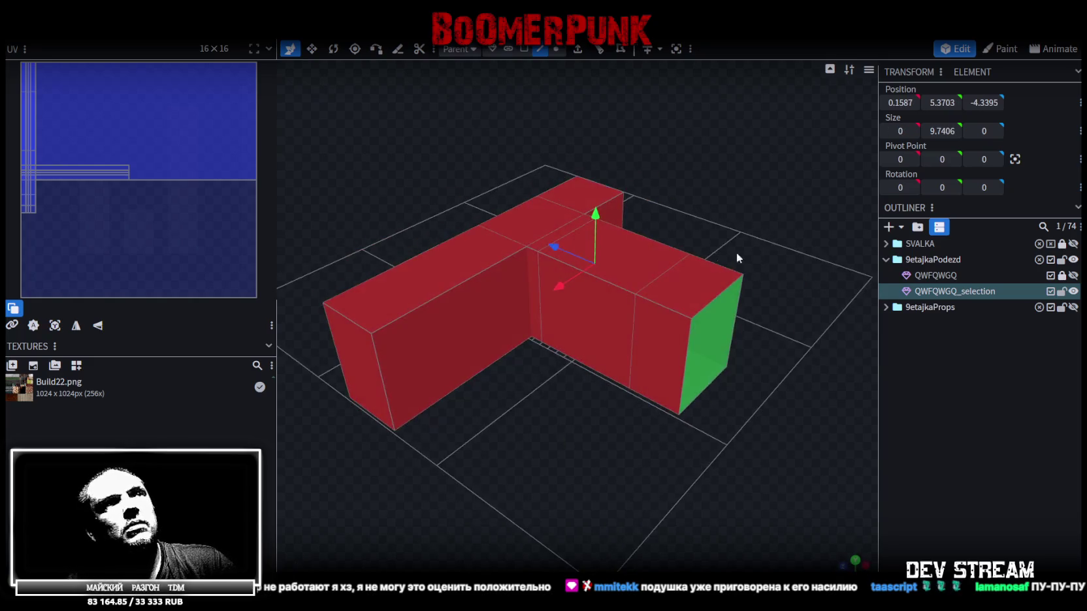
click(540, 282)
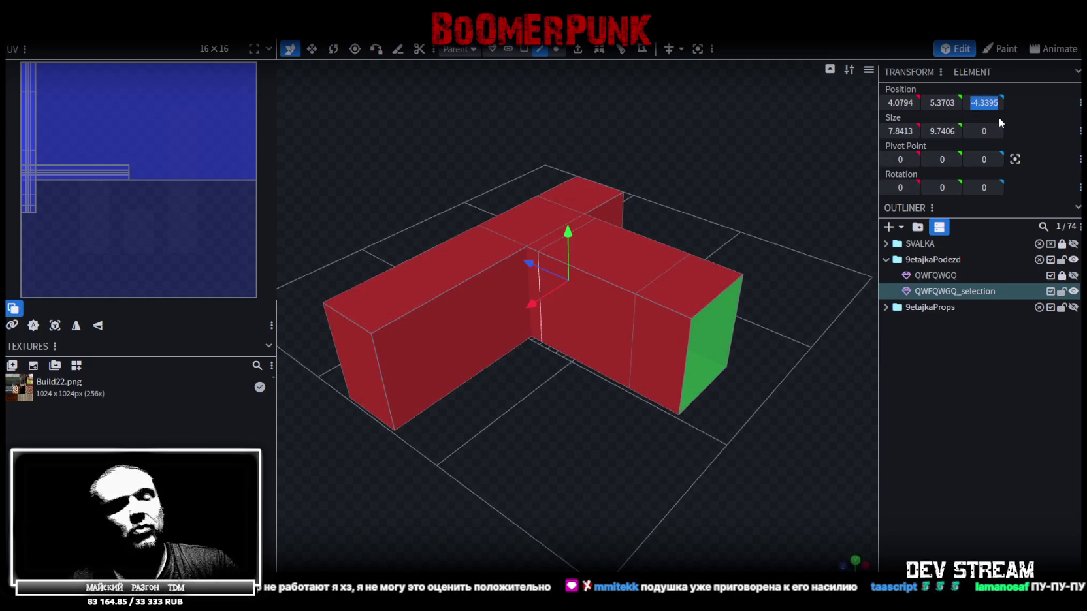
text(-4)
key(Return)
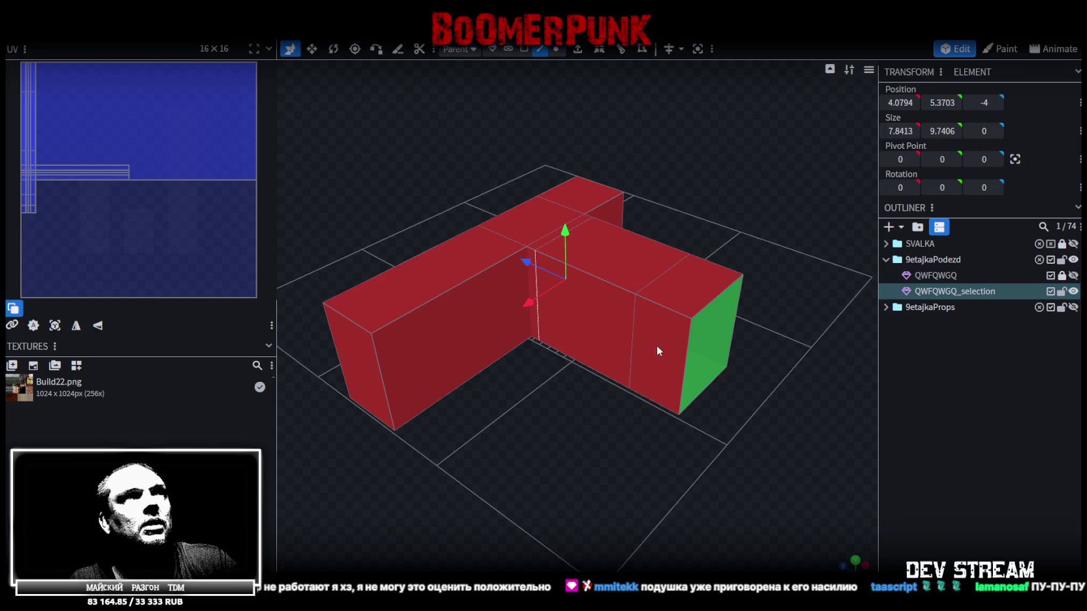
- Select the boxes' vertical edges, then box-select the middle edge and right box vertices
click(639, 313)
drag(727, 416, 496, 423)
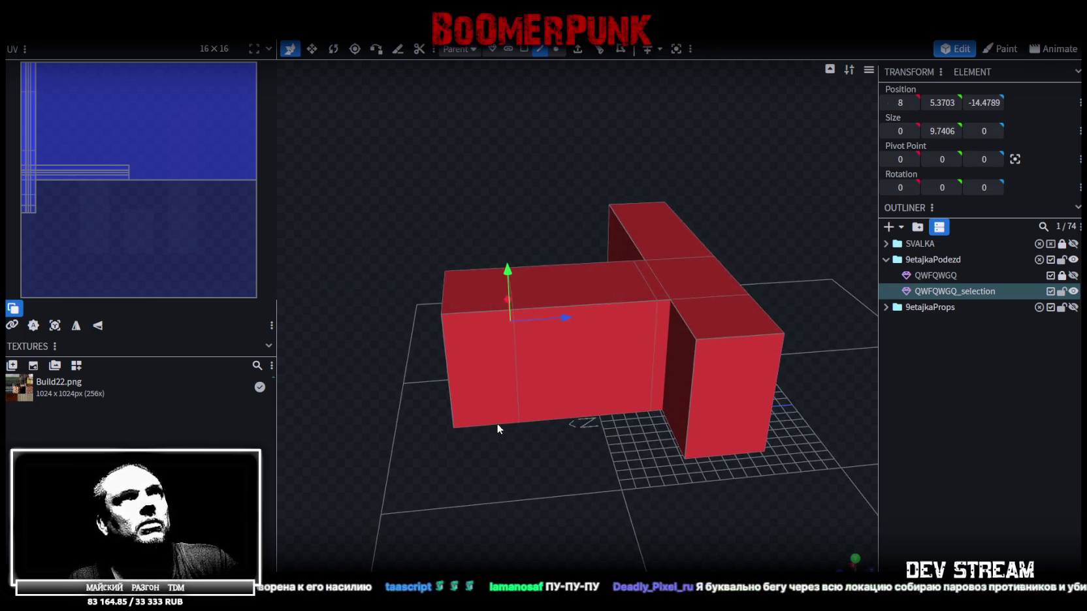
shift+click(517, 365)
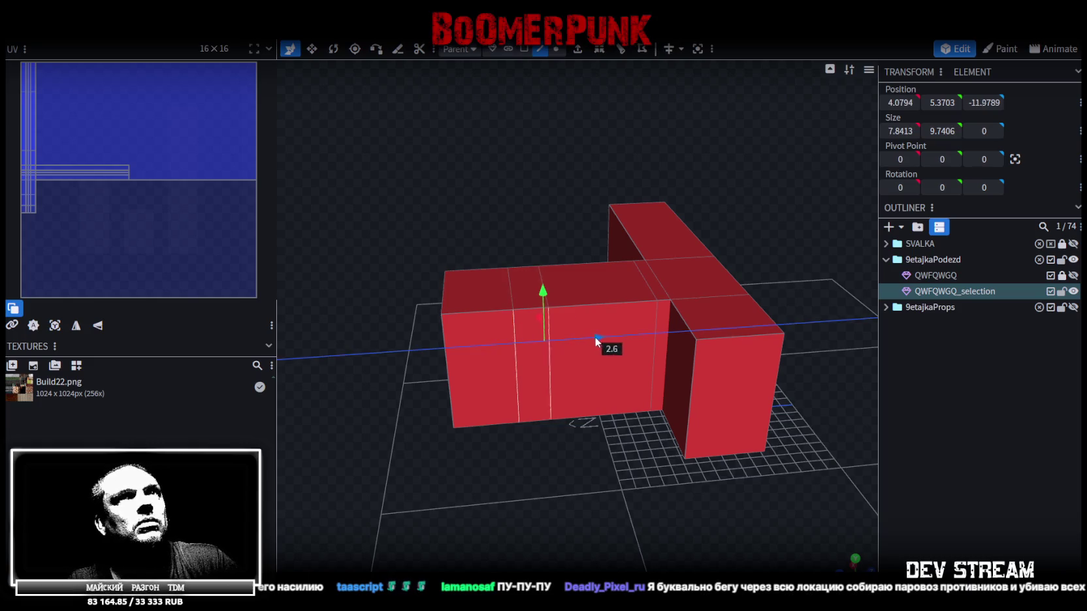
mouse_move(565, 455)
mouse_down()
mouse_move(551, 448)
mouse_move(578, 118)
mouse_up()
click(445, 331)
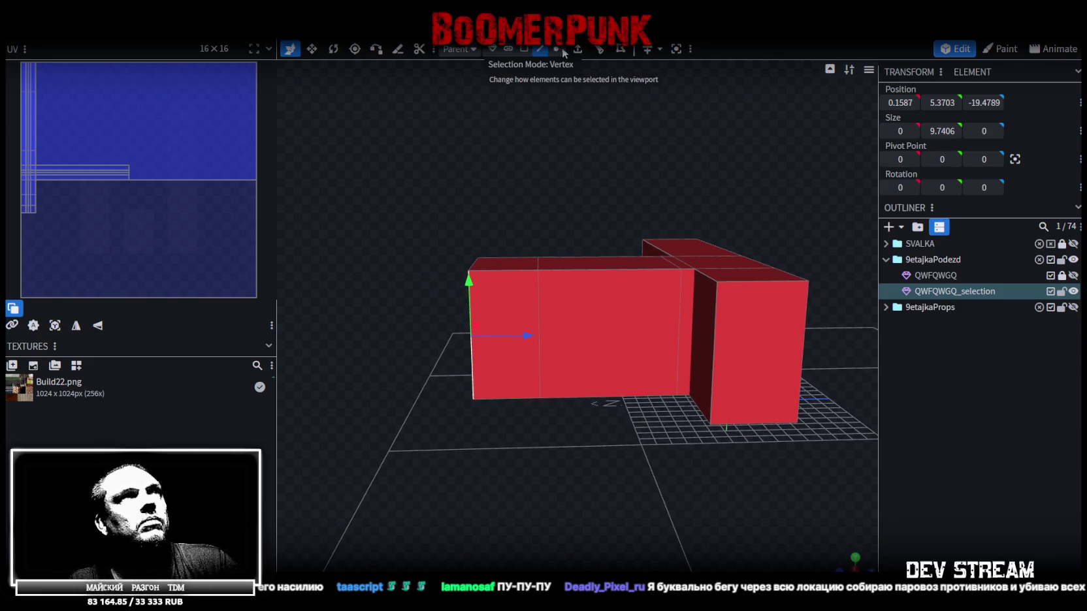
drag(524, 230, 567, 455)
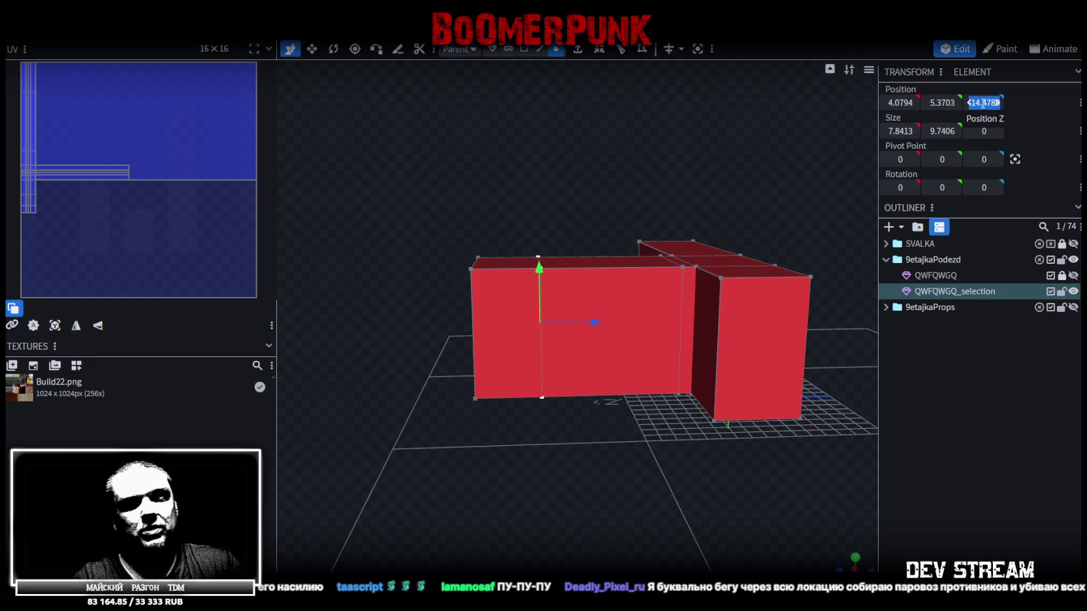
mouse_move(654, 187)
mouse_down()
mouse_move(615, 206)
mouse_move(615, 177)
mouse_move(716, 205)
mouse_up()
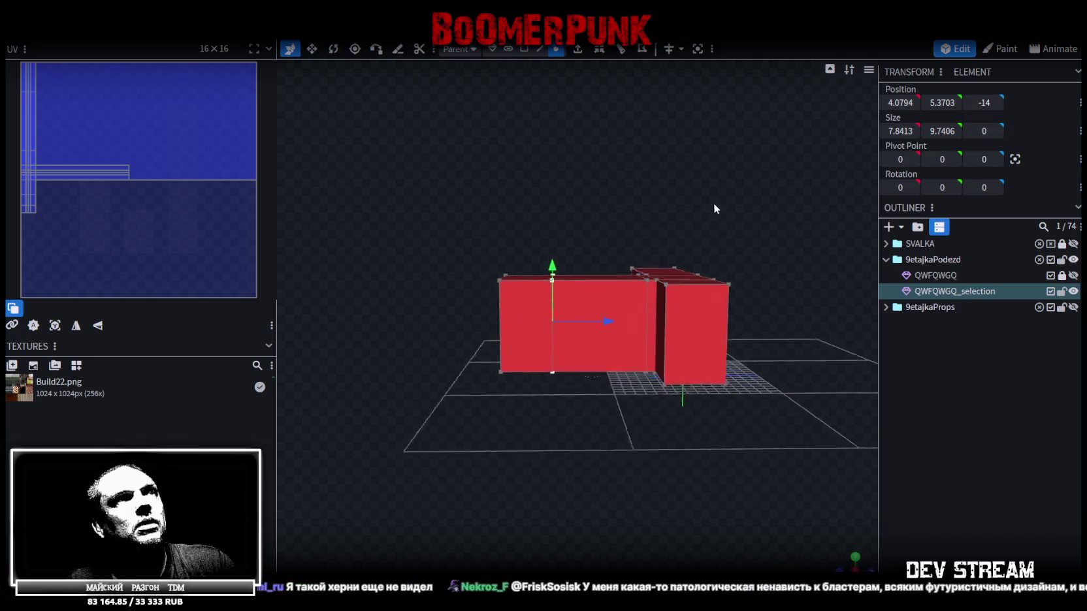
drag(768, 168, 624, 415)
mouse_move(562, 238)
mouse_down()
mouse_move(713, 324)
mouse_move(745, 289)
mouse_move(721, 262)
mouse_move(740, 261)
mouse_move(671, 262)
mouse_move(661, 206)
mouse_up()
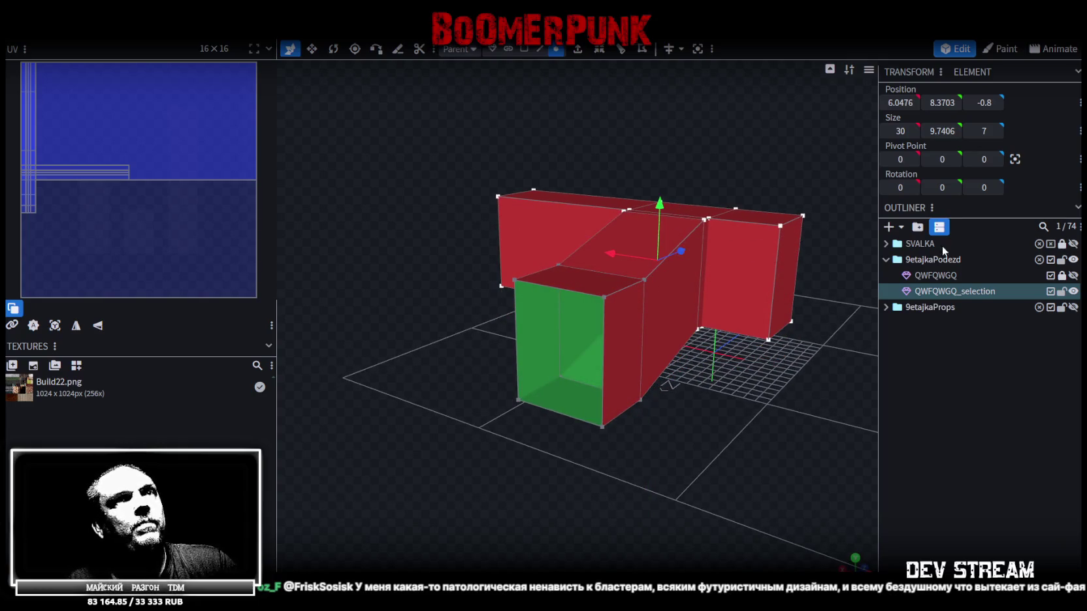
- Make the QWFQWGQ building visible again and cycle the viewport shading mode
click(1073, 275)
mouse_move(759, 425)
mouse_down()
mouse_move(705, 419)
mouse_move(739, 437)
mouse_move(734, 452)
mouse_move(717, 419)
mouse_move(736, 409)
mouse_move(761, 446)
mouse_up()
key(z)
key(z)
key(z)
key(z)
scroll(677, 442, down, 3)
scroll(762, 447, up, 3)
- Unlock the QWFQWGQ building and select its mesh for editing
click(1061, 276)
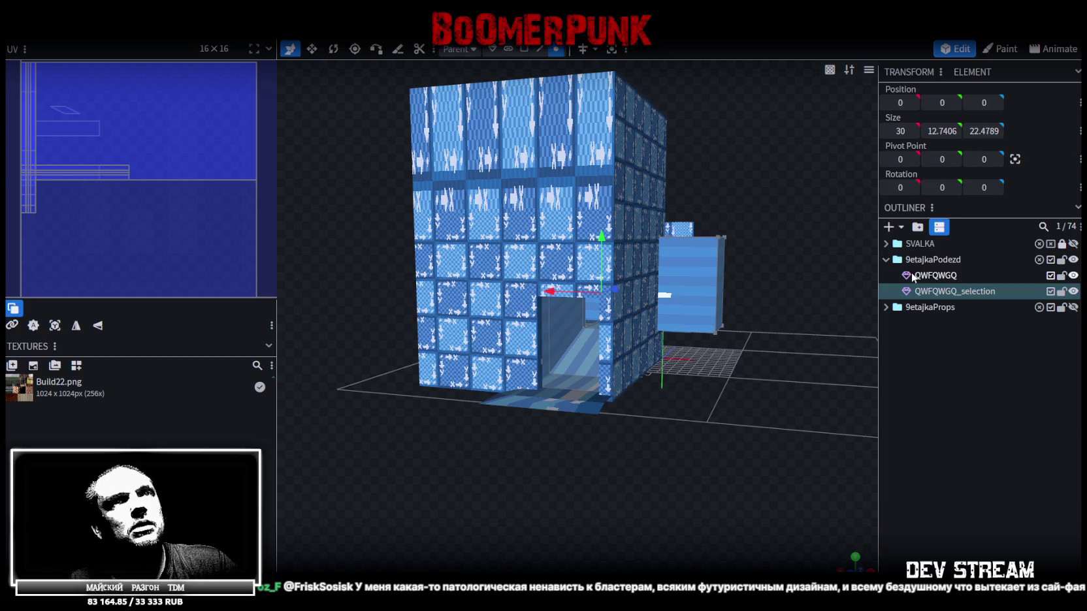
click(628, 338)
mouse_move(626, 348)
mouse_down()
mouse_move(786, 412)
mouse_move(800, 395)
mouse_move(779, 378)
mouse_move(609, 394)
mouse_move(671, 336)
mouse_move(641, 401)
mouse_move(696, 410)
mouse_move(677, 406)
mouse_up()
scroll(642, 396, up, 3)
key(alt+Tab)
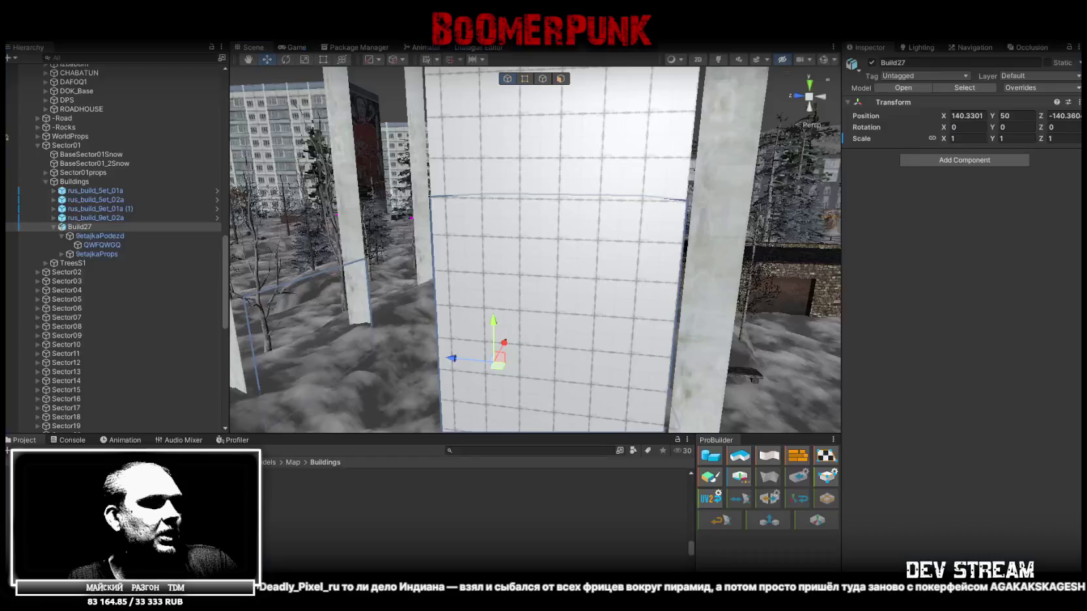
mouse_move(529, 292)
right_down()
mouse_move(410, 156)
mouse_move(491, 202)
mouse_move(454, 299)
mouse_move(362, 300)
mouse_move(479, 276)
mouse_move(556, 218)
mouse_move(476, 214)
right_up()
click(557, 218)
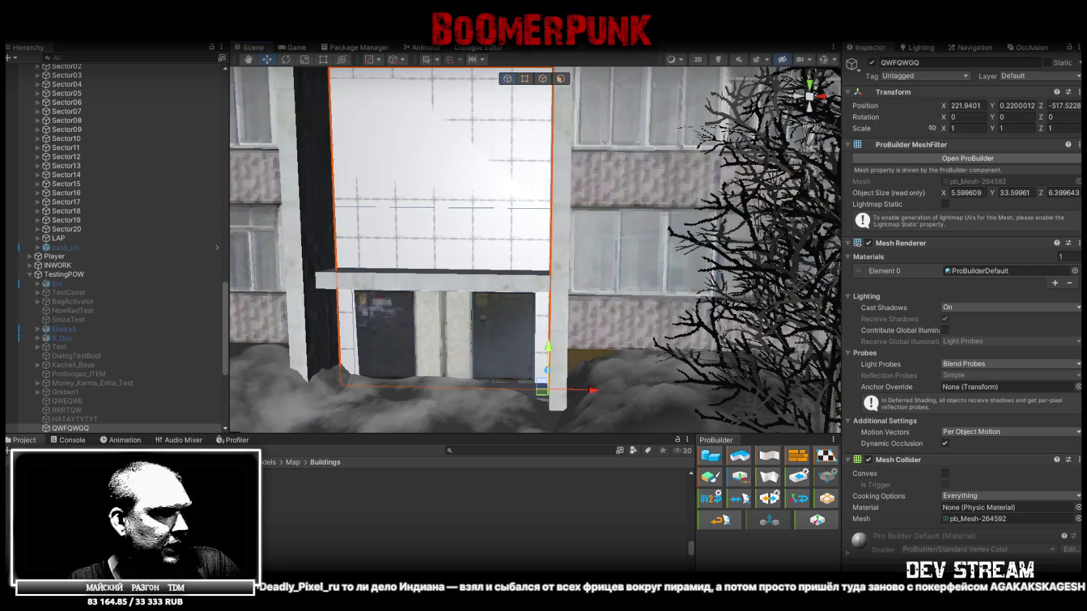
key(alt+Tab)
mouse_move(687, 448)
mouse_down()
mouse_move(615, 457)
mouse_move(584, 445)
mouse_move(607, 452)
mouse_move(612, 487)
mouse_up()
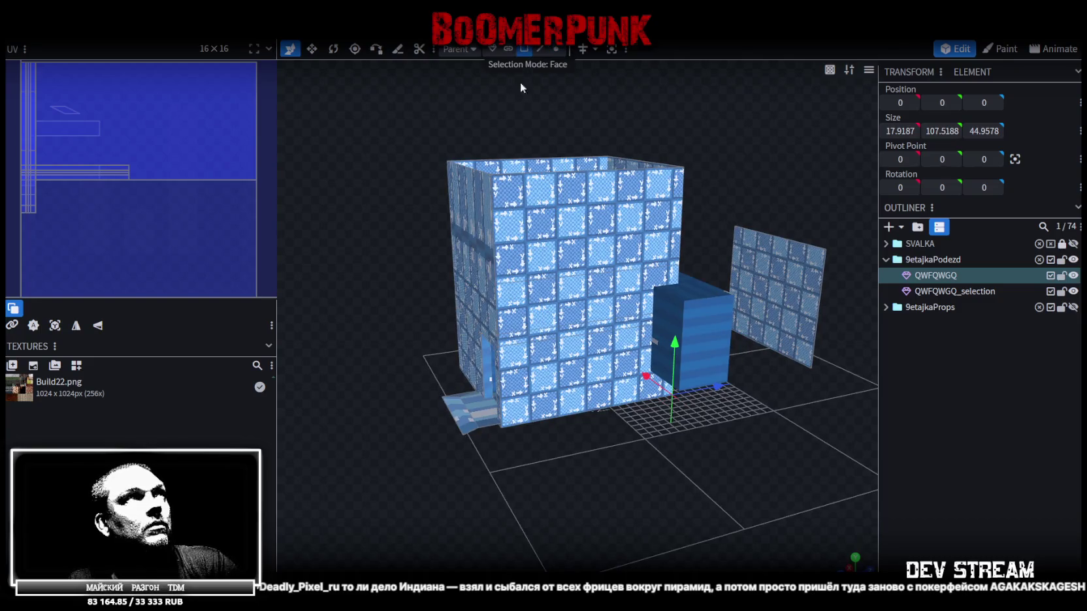
- Box-select the building's upper section, split it into a new mesh, and duplicate it
drag(394, 164, 725, 193)
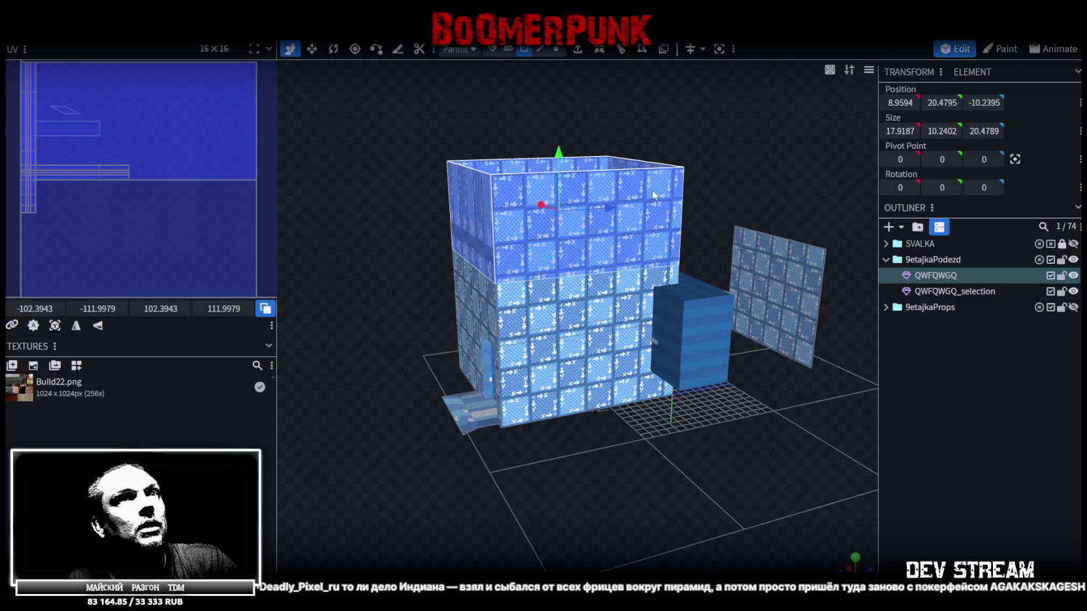
right_click(652, 189)
click(686, 389)
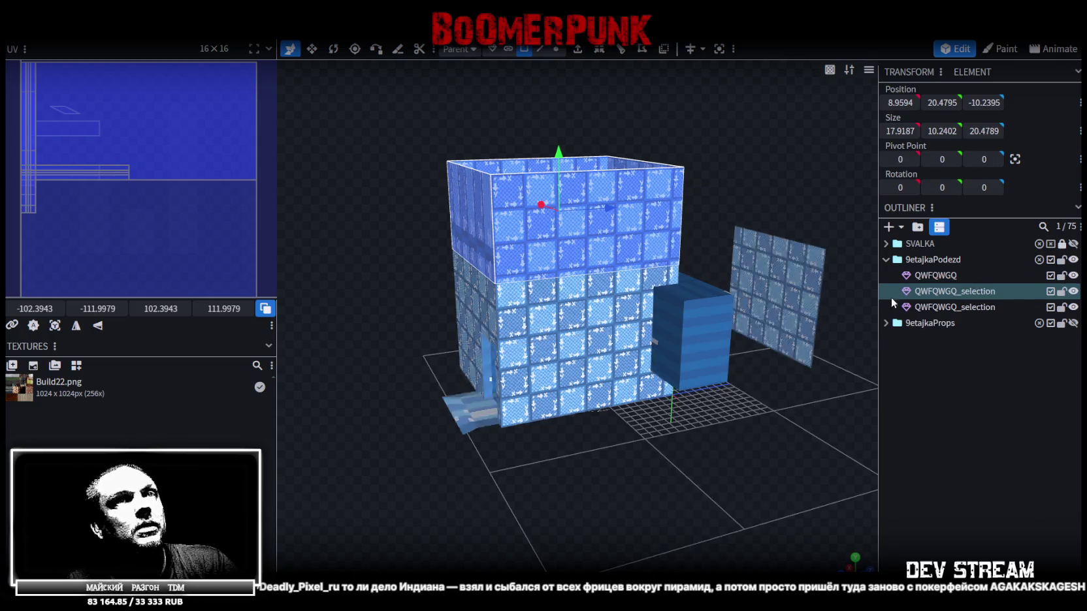
key(ctrl+d)
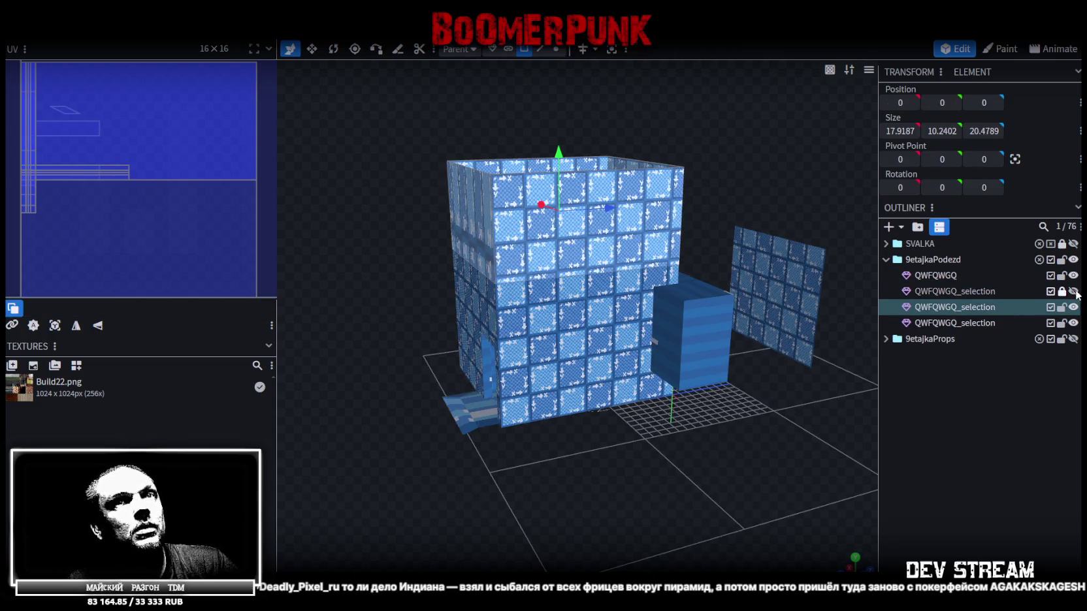
- Select the upper front face and a top corner vertex, then center the pivot on it
click(620, 182)
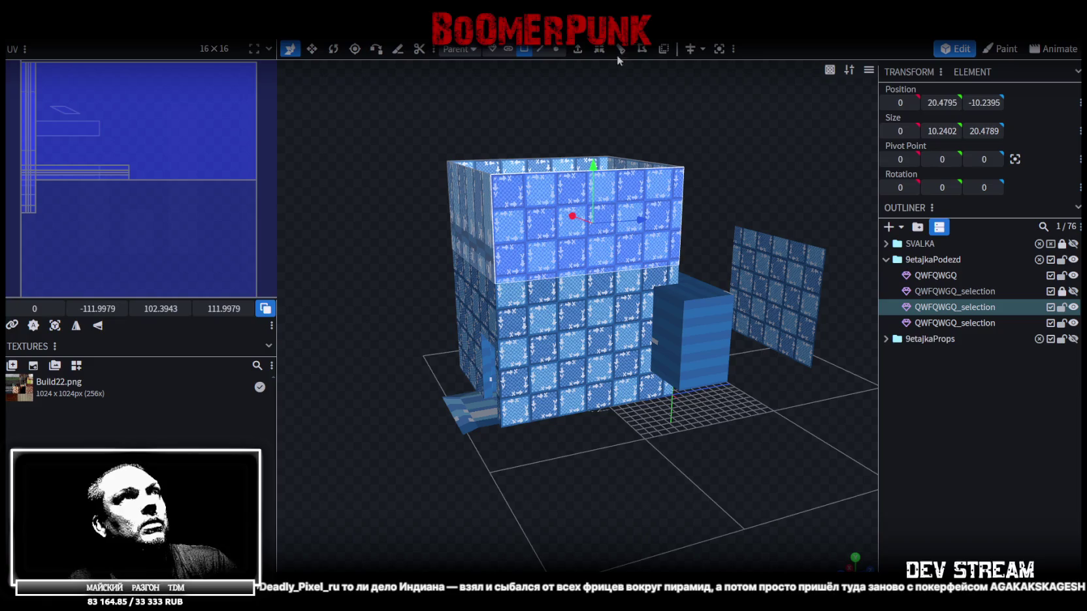
click(555, 49)
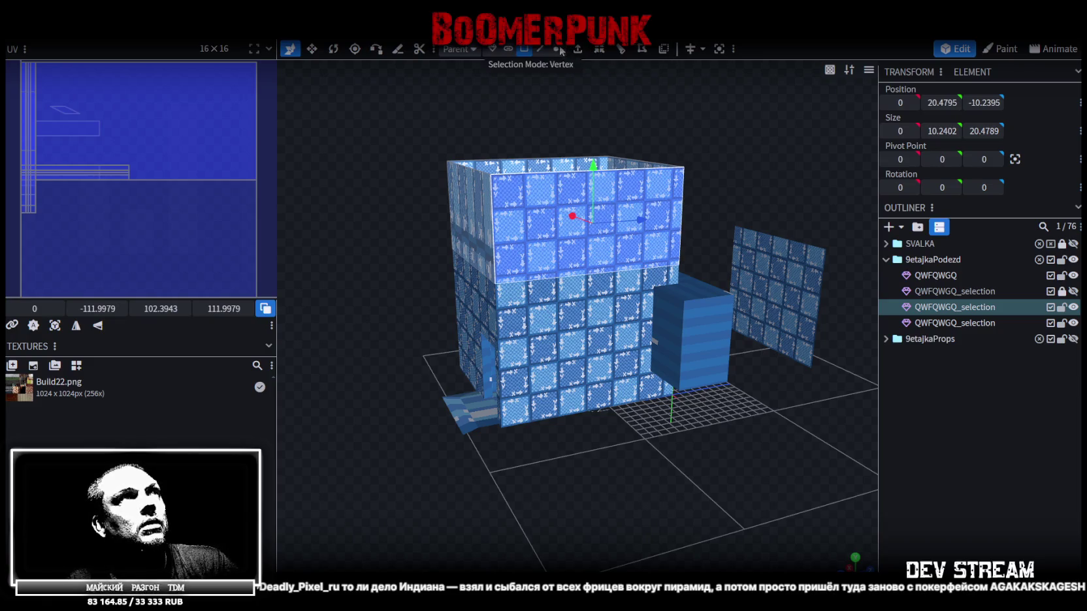
click(683, 167)
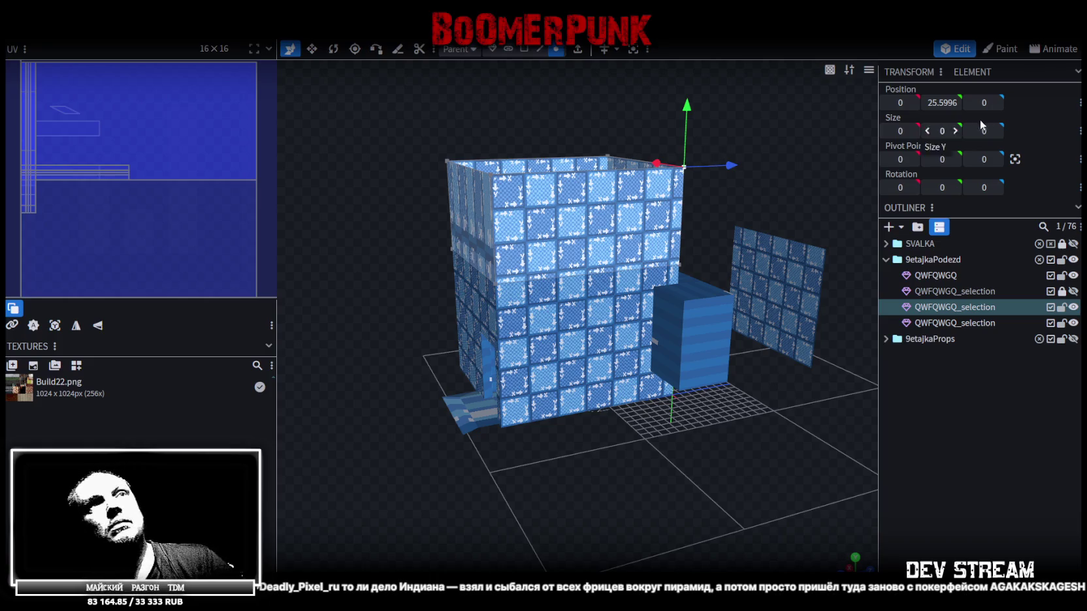
click(1016, 161)
drag(744, 104, 801, 114)
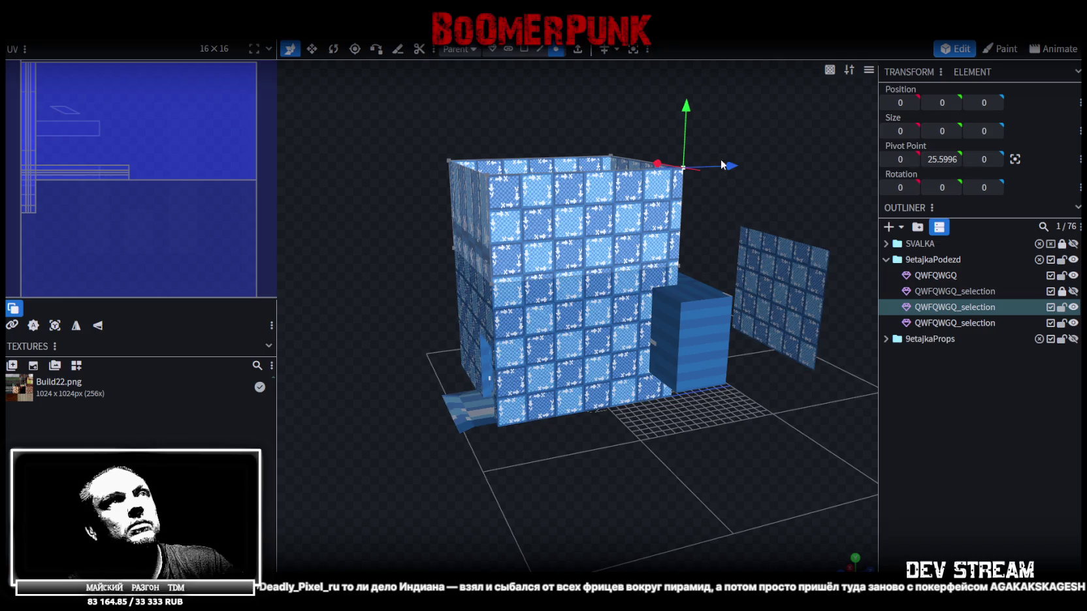
drag(728, 142, 752, 123)
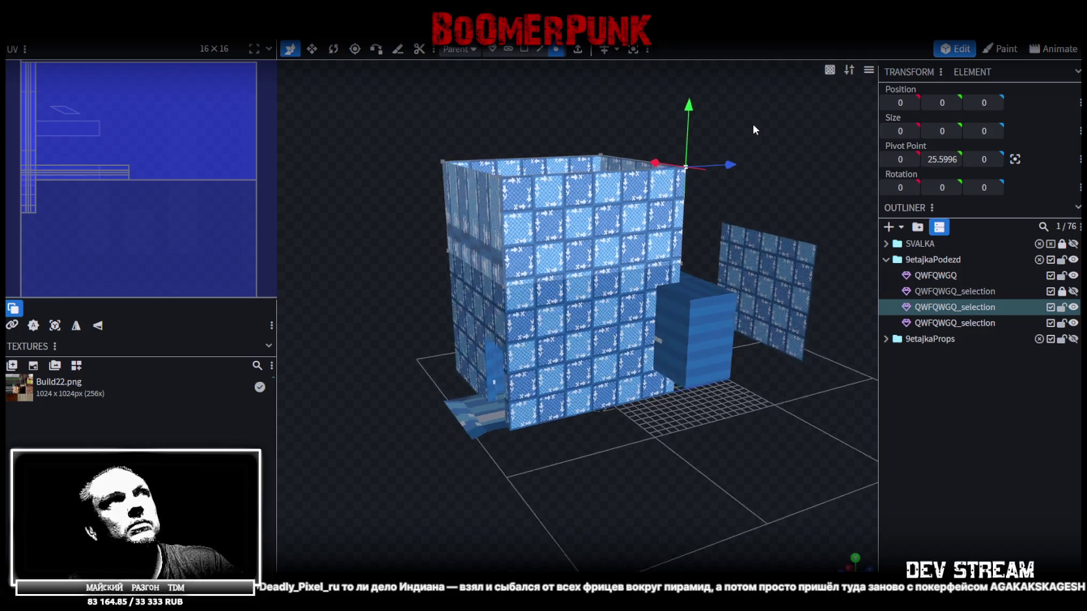
- Select the split-off QWFQWGQ_selection mesh and lower it by one unit
click(491, 49)
click(609, 287)
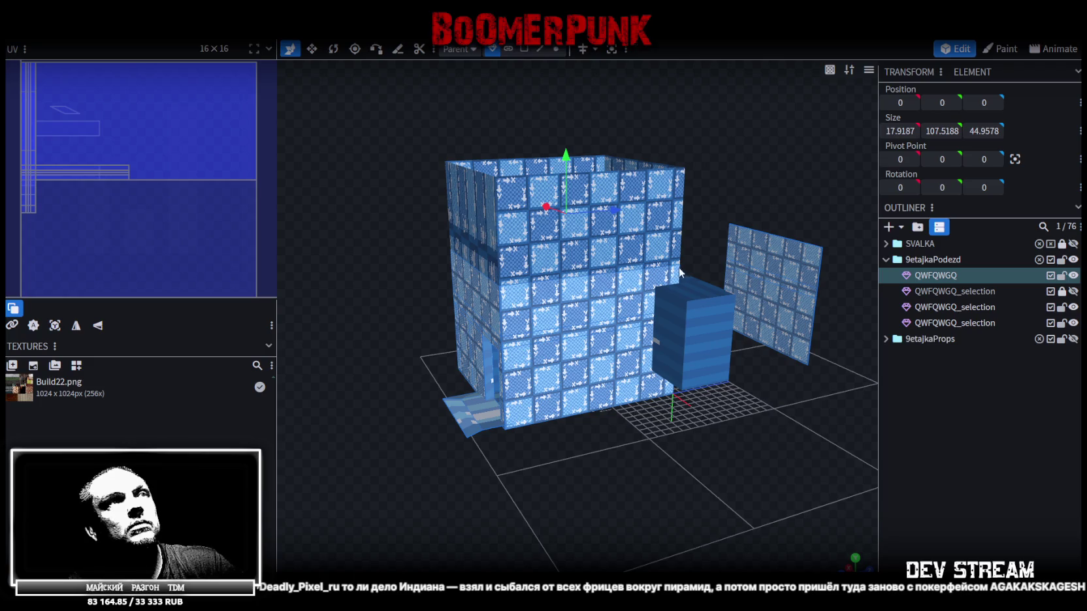
drag(679, 272, 668, 274)
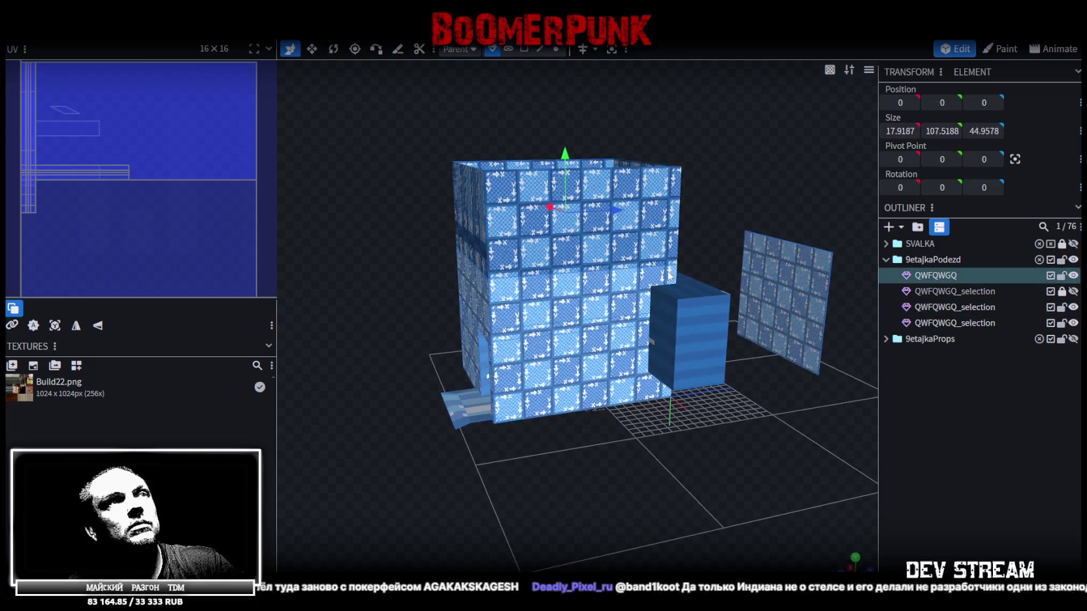
key(Tab)
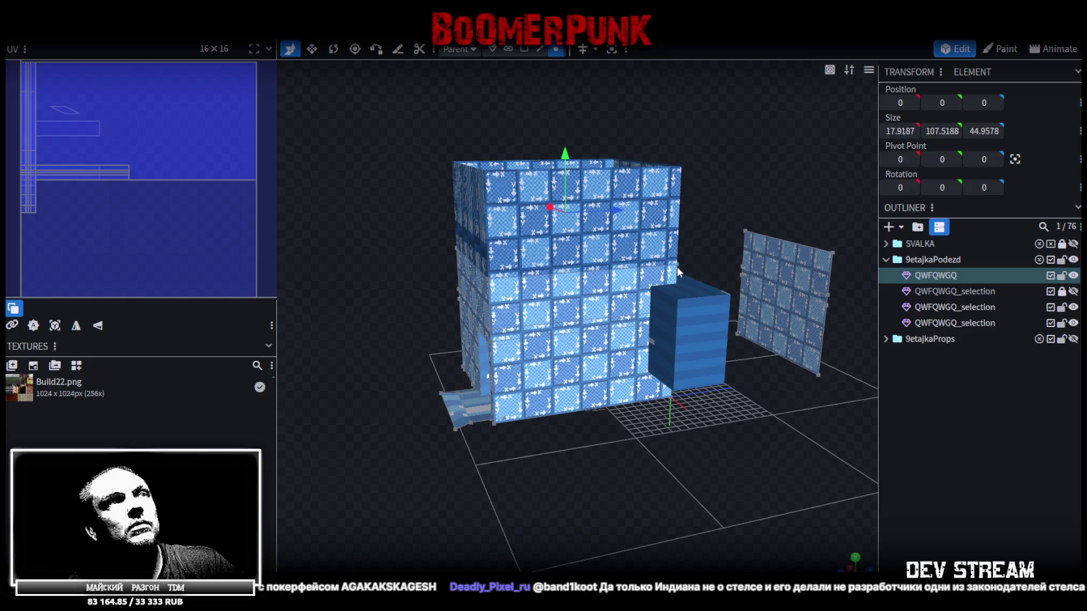
click(679, 268)
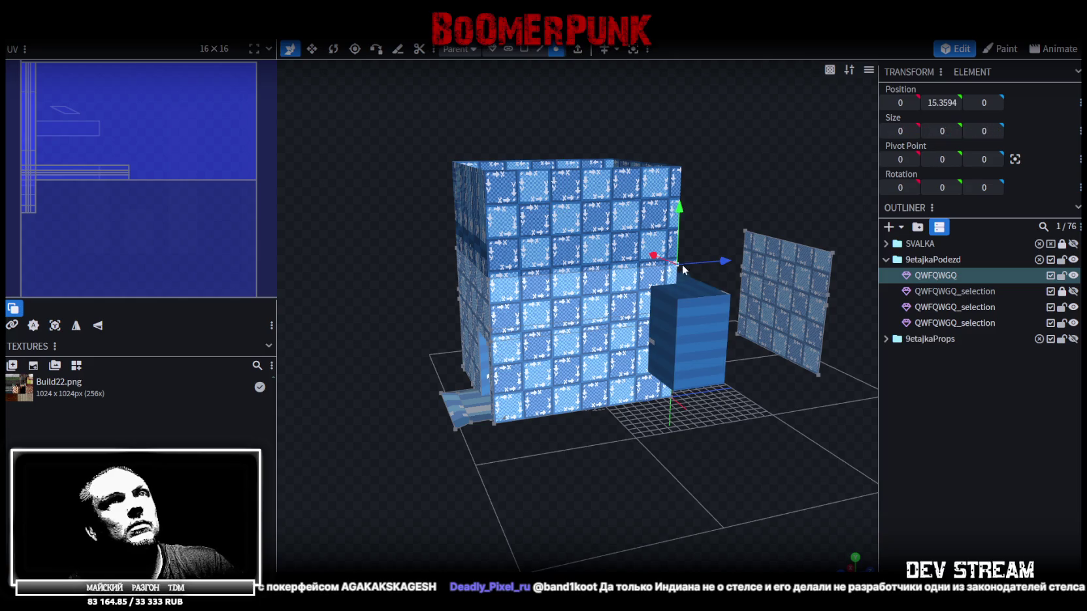
click(669, 178)
key(Tab)
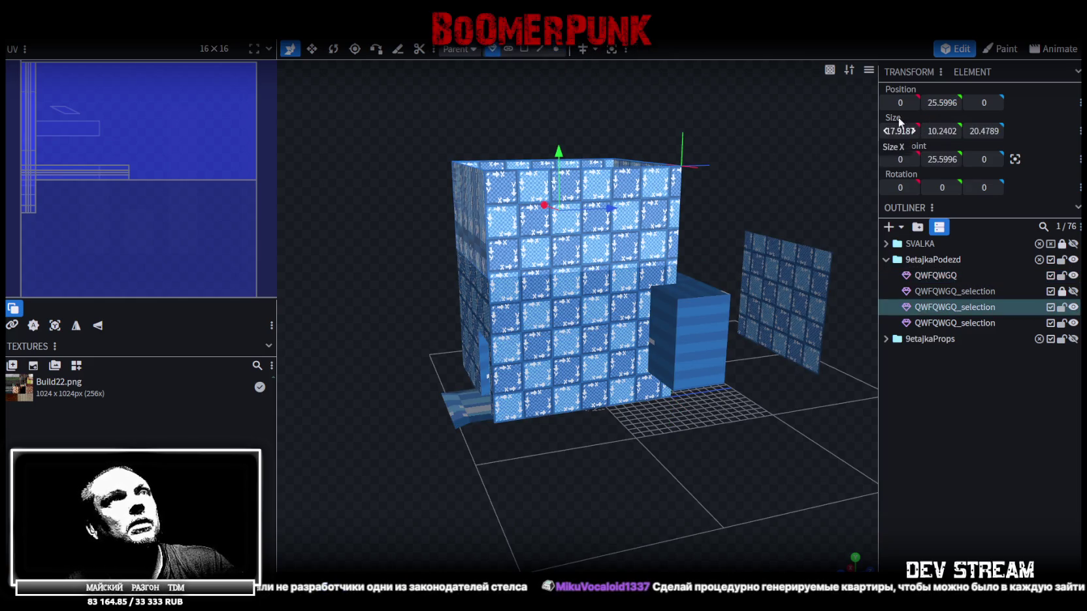
mouse_move(941, 102)
mouse_down()
mouse_move(705, 109)
mouse_move(806, 140)
mouse_up()
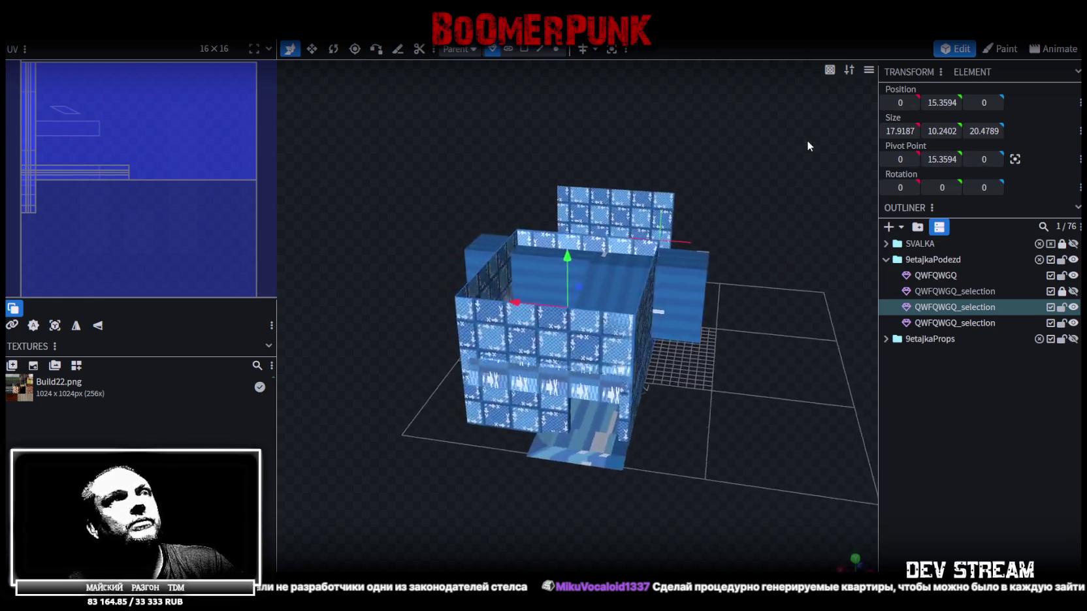
drag(807, 148, 781, 203)
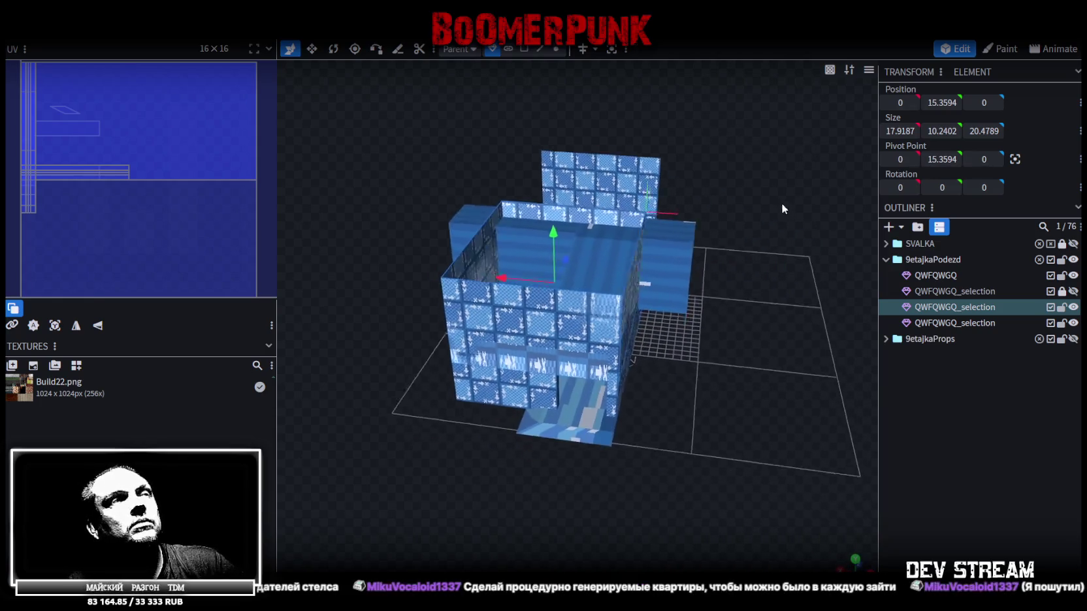
- Slide the selected wall faces 18 units along X in face mode
click(524, 51)
click(640, 249)
drag(487, 264, 648, 272)
mouse_move(766, 148)
mouse_down()
mouse_move(665, 132)
mouse_move(745, 165)
mouse_move(722, 168)
mouse_up()
- Delete the spare duplicate mesh, then select the pillar and the translucent right cube
click(1072, 323)
click(1072, 323)
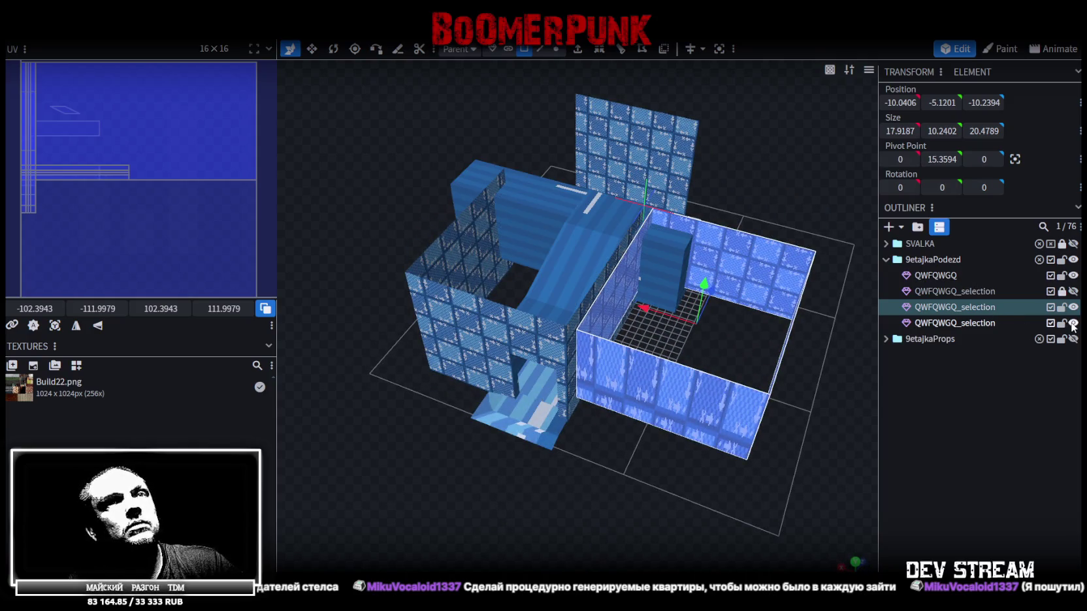
key(Delete)
mouse_move(737, 398)
mouse_down()
mouse_move(648, 477)
mouse_move(724, 378)
mouse_move(664, 357)
mouse_move(482, 357)
mouse_move(622, 321)
mouse_up()
click(623, 242)
click(689, 167)
click(689, 169)
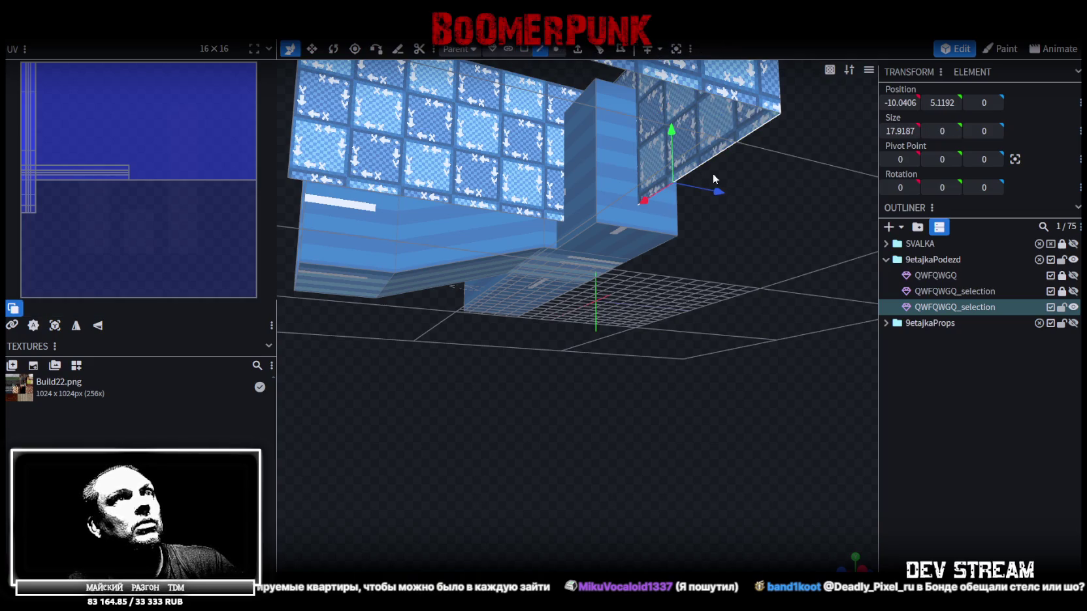
- Select the bottom faces of the pillar and the long block
double_click(942, 103)
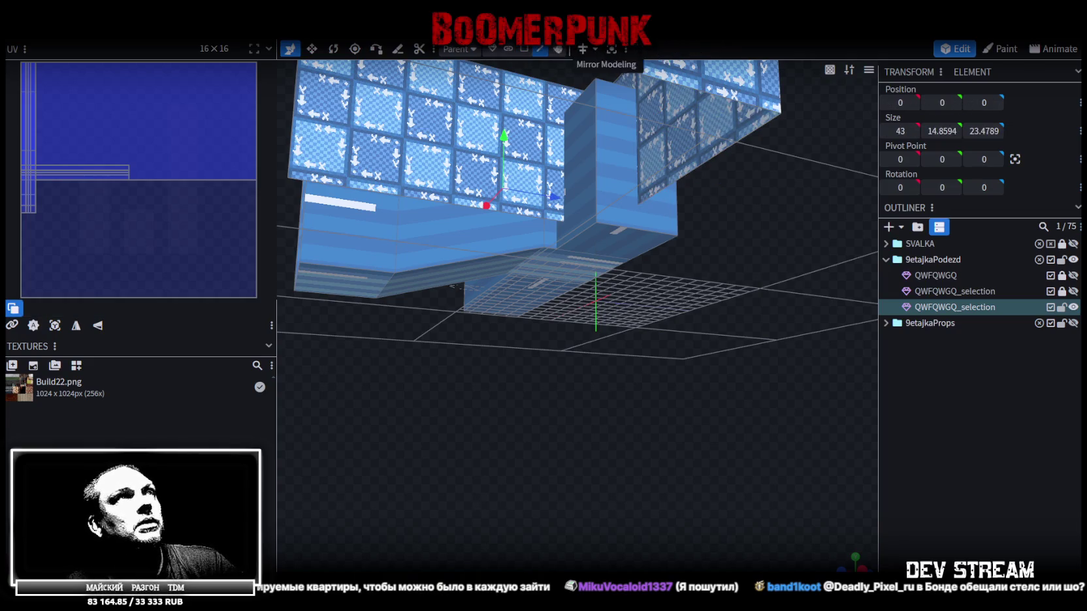
click(524, 48)
click(608, 243)
click(551, 273)
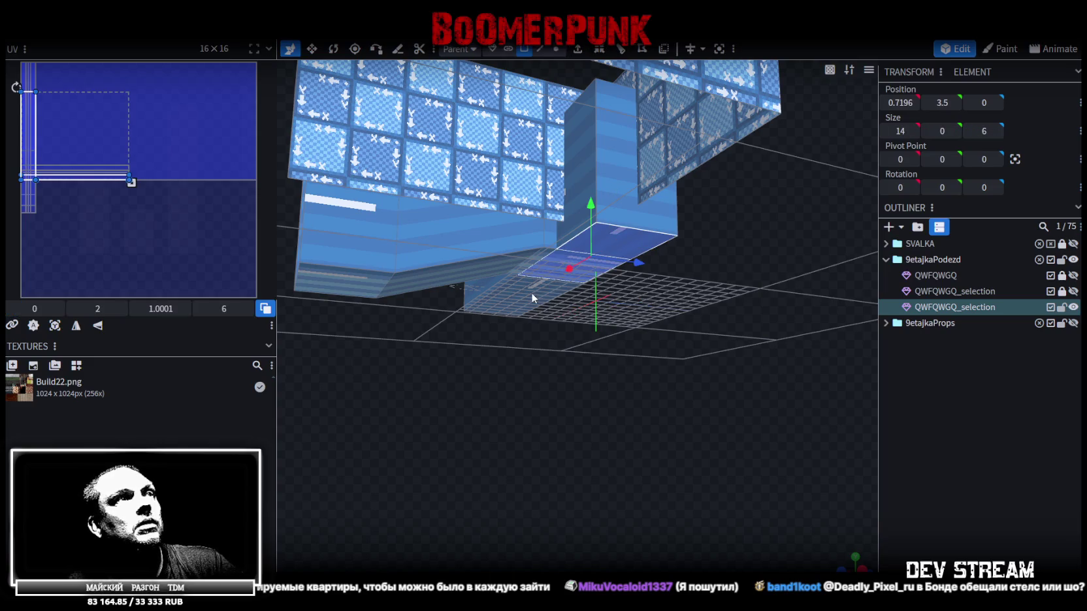
scroll(443, 404, up, 3)
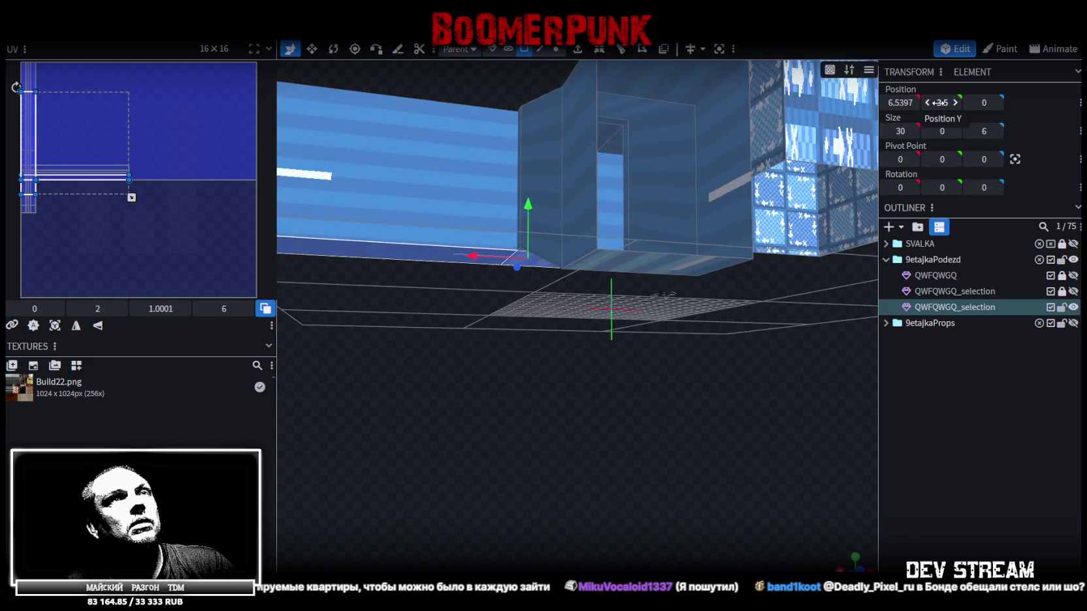
drag(728, 236, 680, 395)
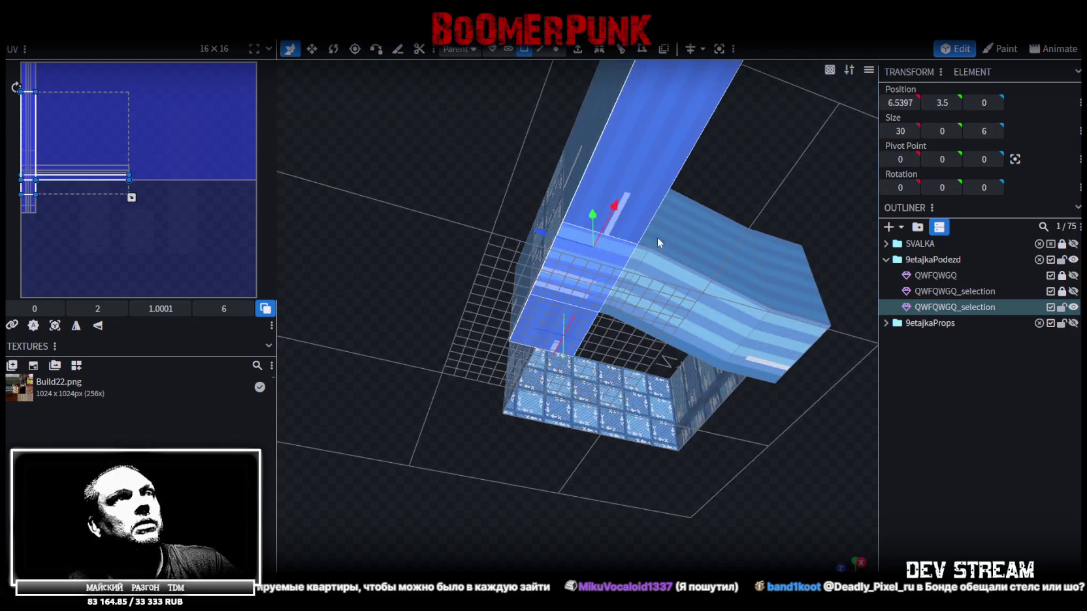
click(640, 253)
mouse_move(640, 253)
mouse_down()
mouse_move(661, 359)
mouse_move(540, 448)
mouse_move(574, 422)
mouse_move(598, 350)
mouse_move(646, 397)
mouse_move(614, 307)
mouse_up()
- Select the side wall's top edge, then the corridor's top faces
click(539, 49)
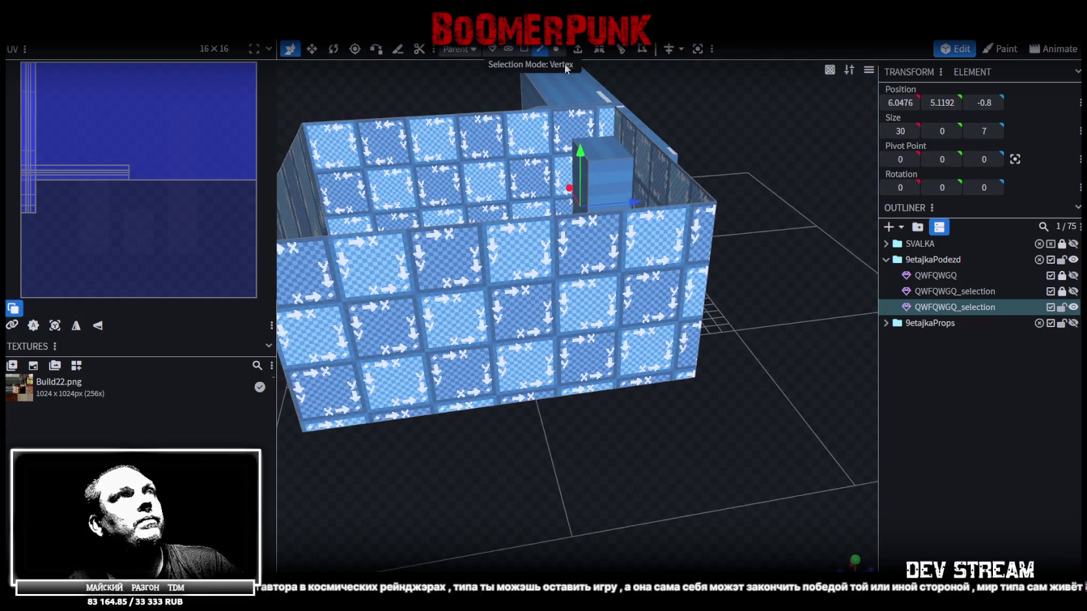
click(669, 170)
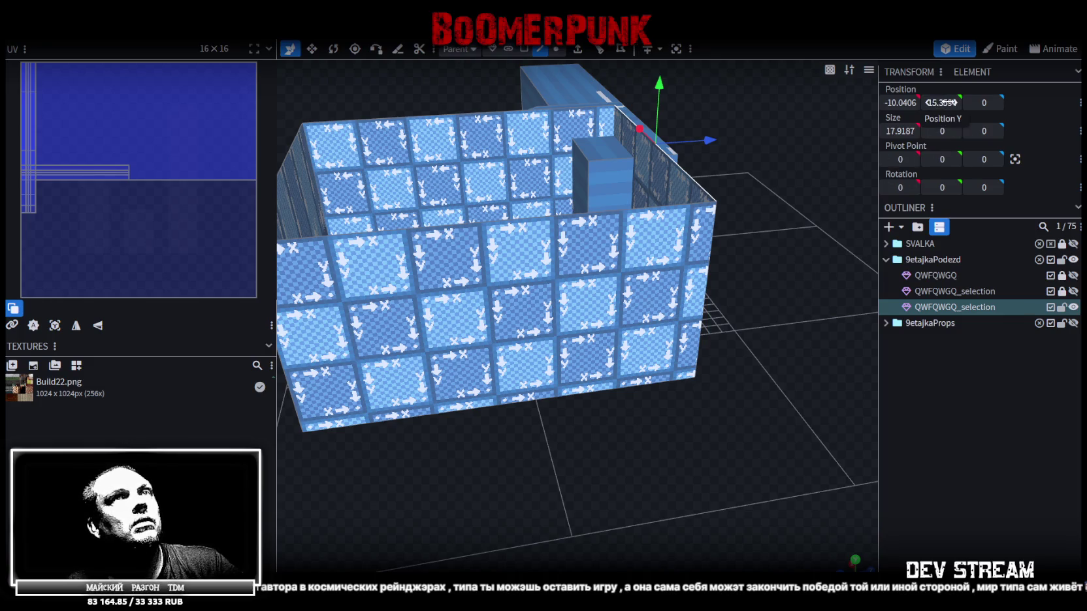
drag(751, 418, 658, 372)
click(524, 49)
click(636, 248)
shift+click(705, 204)
mouse_move(721, 431)
mouse_down()
mouse_move(814, 386)
mouse_move(698, 429)
mouse_move(783, 427)
mouse_move(633, 476)
mouse_up()
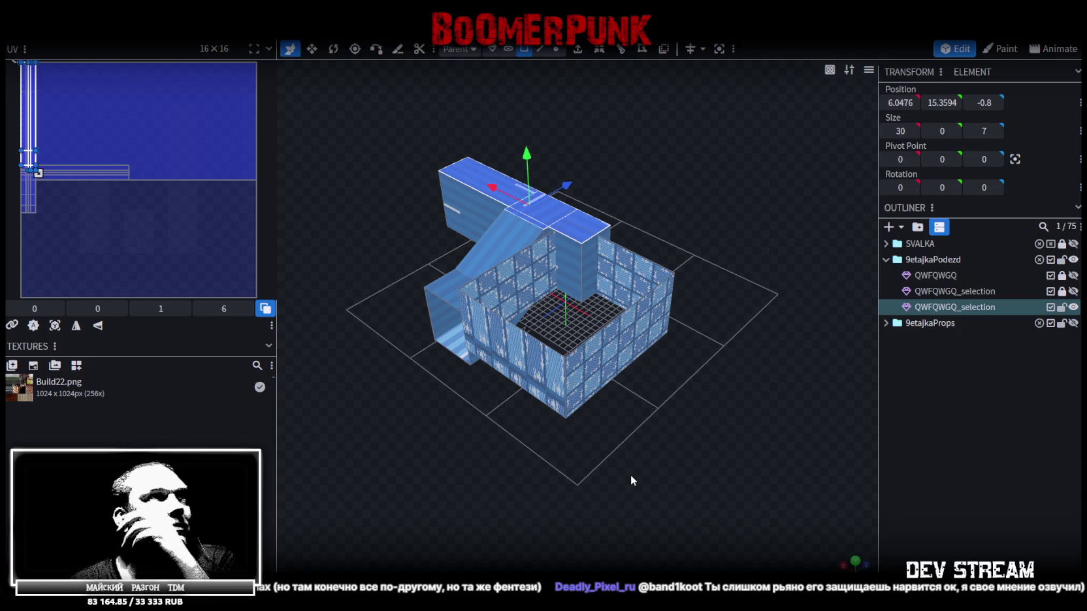
- Orbit around the building and select its front and other wall faces
mouse_move(618, 465)
mouse_down()
mouse_move(632, 386)
mouse_move(755, 342)
mouse_move(766, 364)
mouse_up()
click(469, 360)
mouse_move(469, 361)
mouse_down()
mouse_move(470, 426)
mouse_move(713, 380)
mouse_move(574, 424)
mouse_move(591, 398)
mouse_move(688, 361)
mouse_move(682, 319)
mouse_move(730, 367)
mouse_move(655, 314)
mouse_up()
click(581, 260)
mouse_move(582, 260)
mouse_down()
mouse_move(616, 382)
mouse_move(679, 388)
mouse_up()
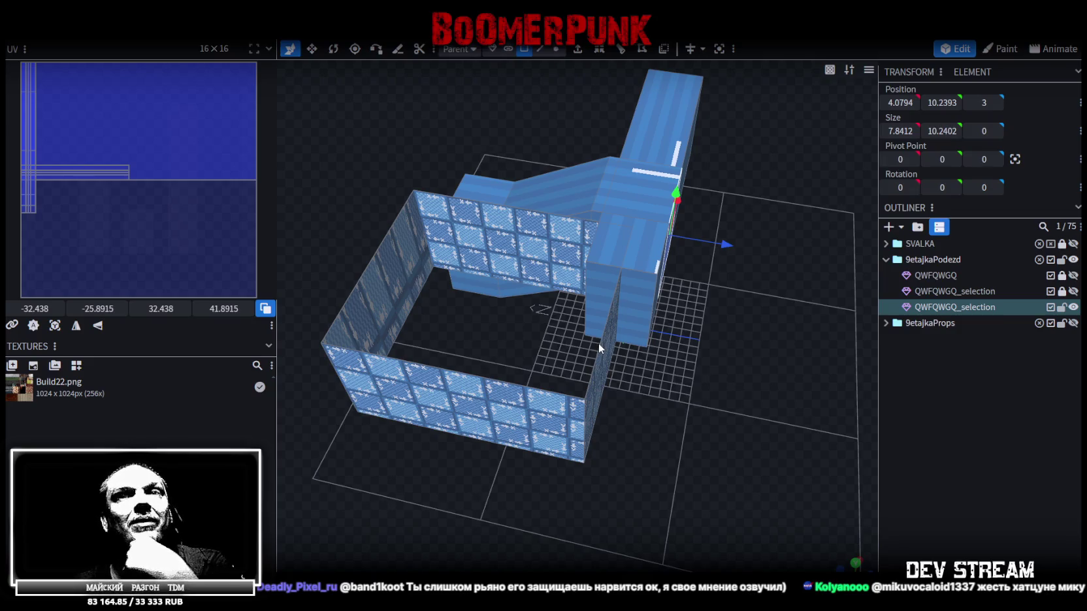
mouse_move(598, 343)
mouse_down()
mouse_move(584, 353)
mouse_move(507, 263)
mouse_move(624, 435)
mouse_move(649, 444)
mouse_move(641, 438)
mouse_move(751, 438)
mouse_move(416, 441)
mouse_move(615, 394)
mouse_move(590, 423)
mouse_move(518, 367)
mouse_move(591, 394)
mouse_move(624, 393)
mouse_move(596, 298)
mouse_up()
- Check the block's top and lower faces, then save the project as Build22
click(507, 263)
click(609, 293)
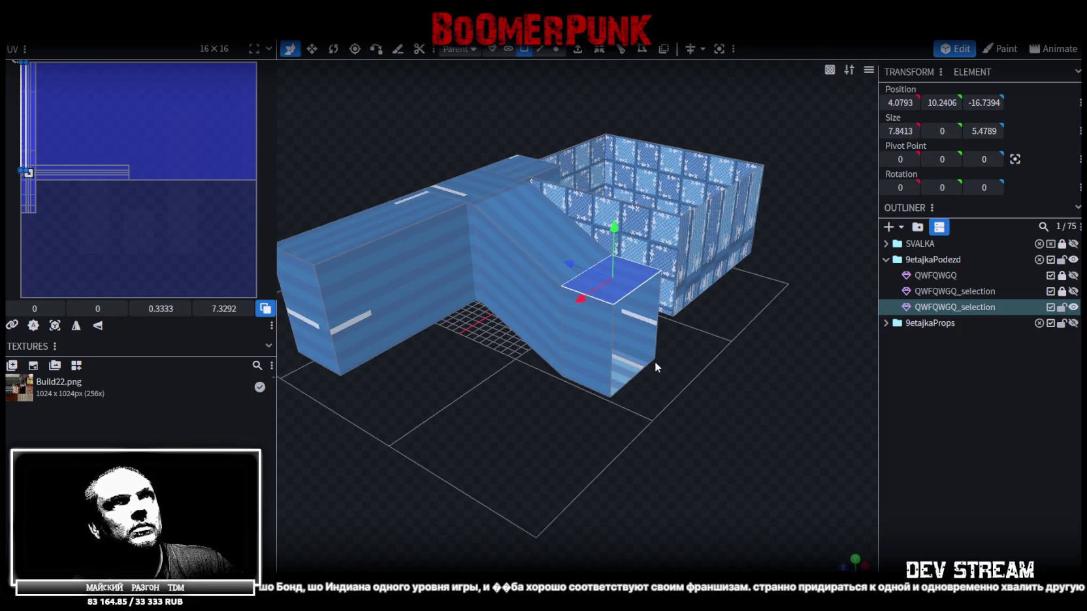
click(627, 345)
click(615, 280)
mouse_move(655, 451)
mouse_down()
mouse_move(582, 401)
mouse_move(710, 462)
mouse_up()
key(ctrl+s)
- Zoom to the ramp, select its sloped face, and bring up the mesh context menu
mouse_move(563, 426)
mouse_down()
mouse_move(664, 336)
mouse_move(651, 350)
mouse_move(428, 394)
mouse_up()
scroll(432, 392, up, 2)
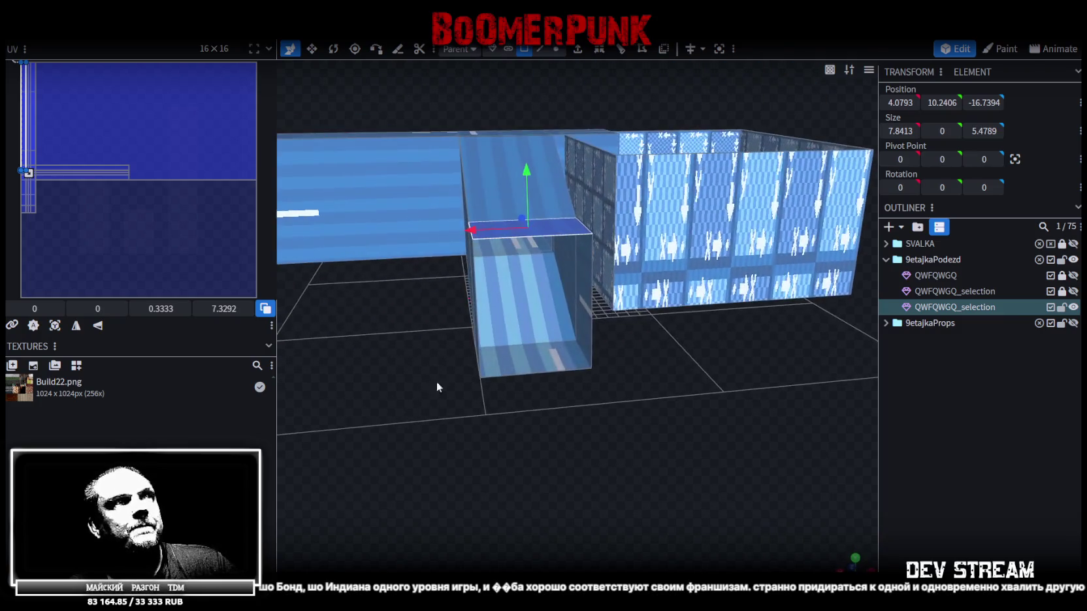
click(530, 288)
scroll(675, 441, up, 2)
scroll(623, 425, up, 2)
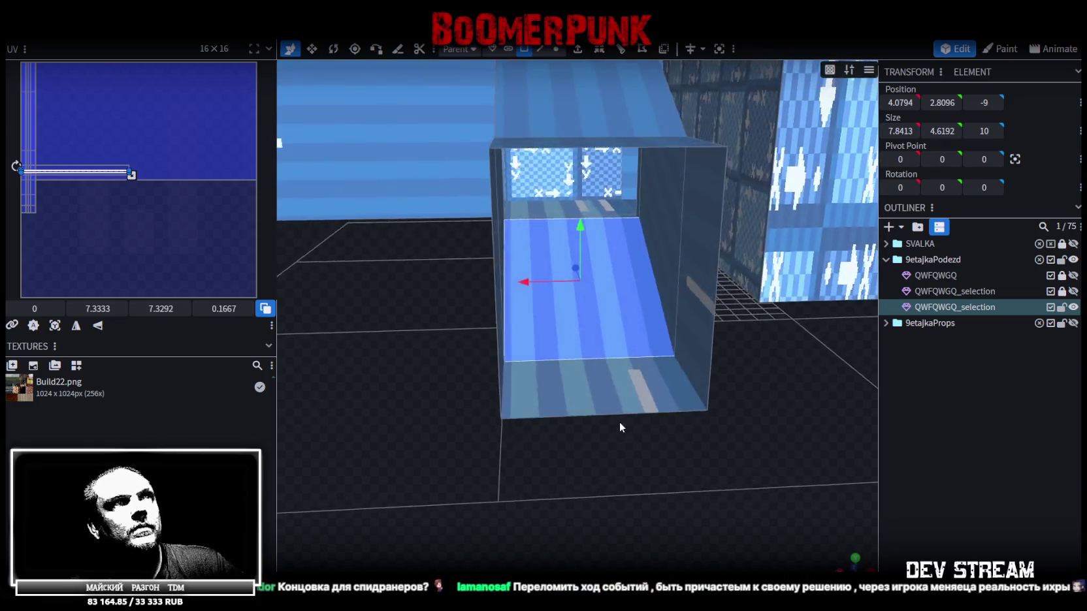
scroll(619, 421, up, 2)
right_click(611, 302)
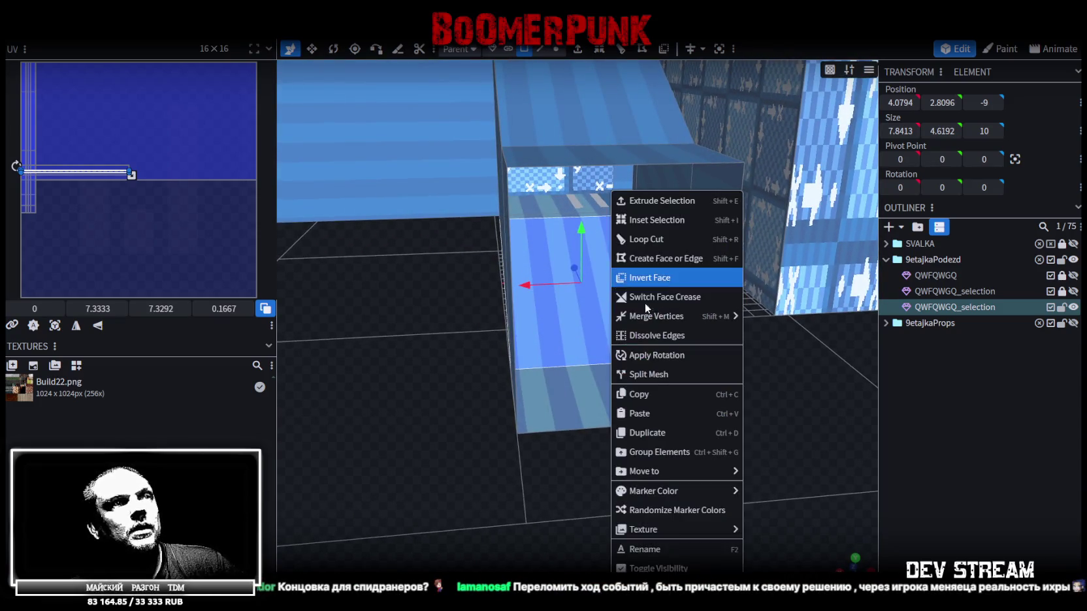
- Split the ramp into its own mesh and loop-cut it lengthwise at offset 4.9206
click(653, 376)
click(623, 51)
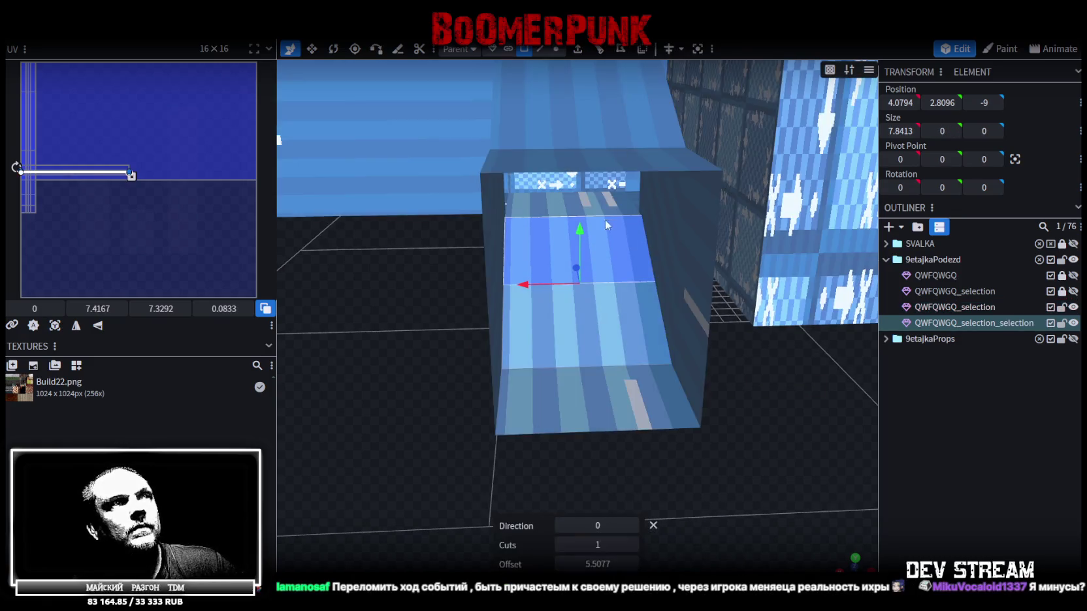
click(632, 525)
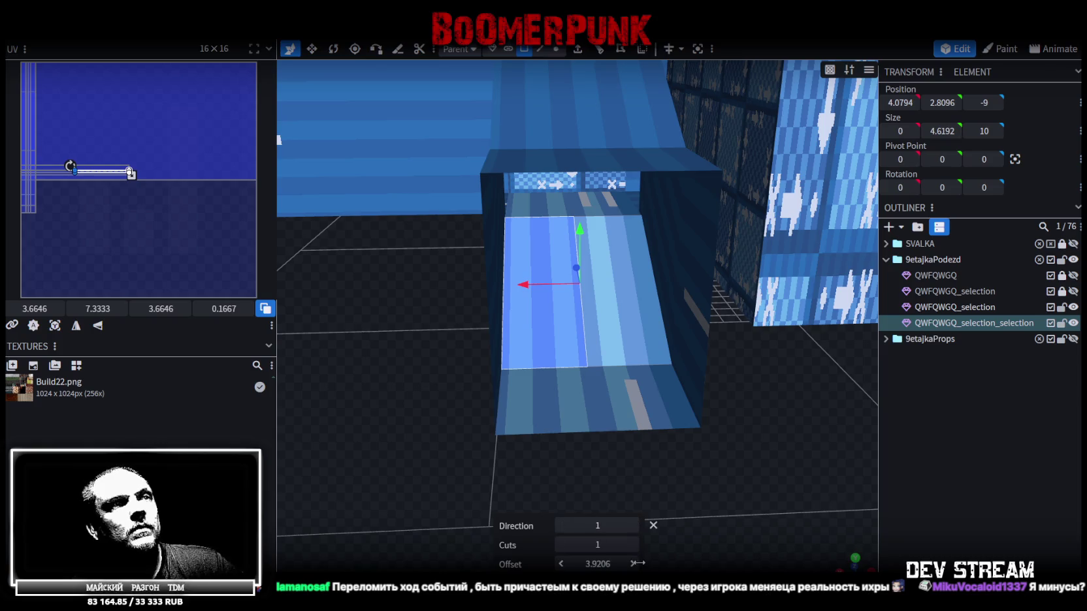
drag(457, 283, 507, 366)
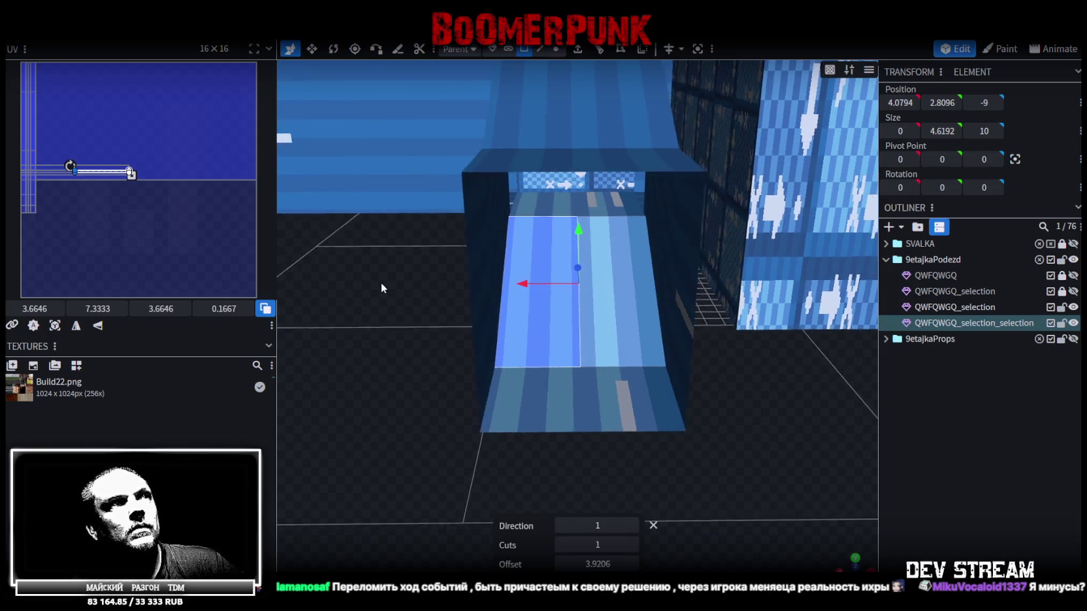
click(632, 563)
click(632, 563)
click(632, 563)
click(560, 564)
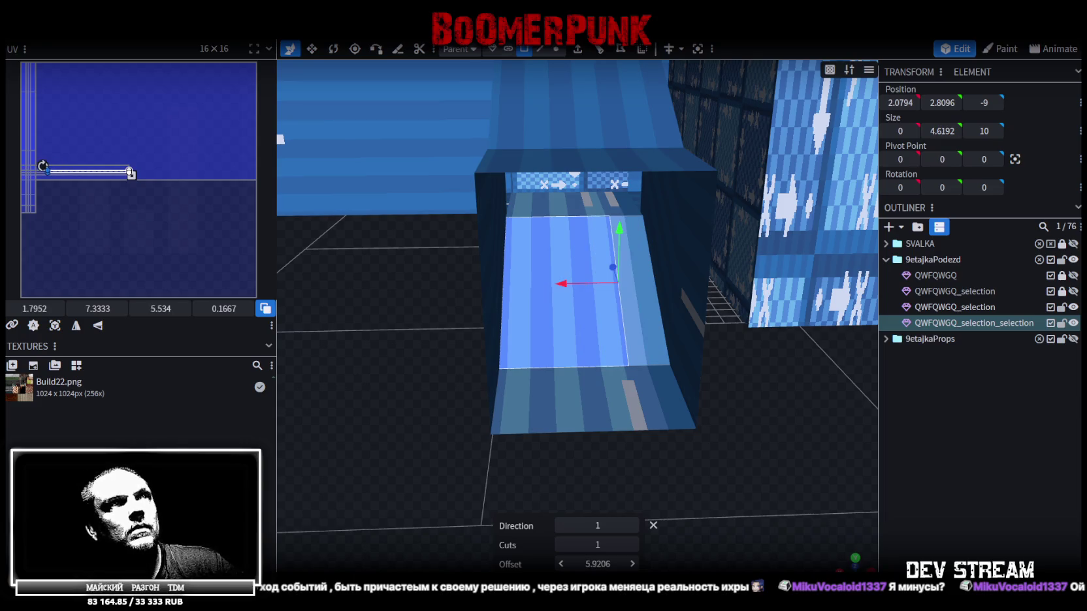
click(560, 563)
drag(742, 496, 761, 469)
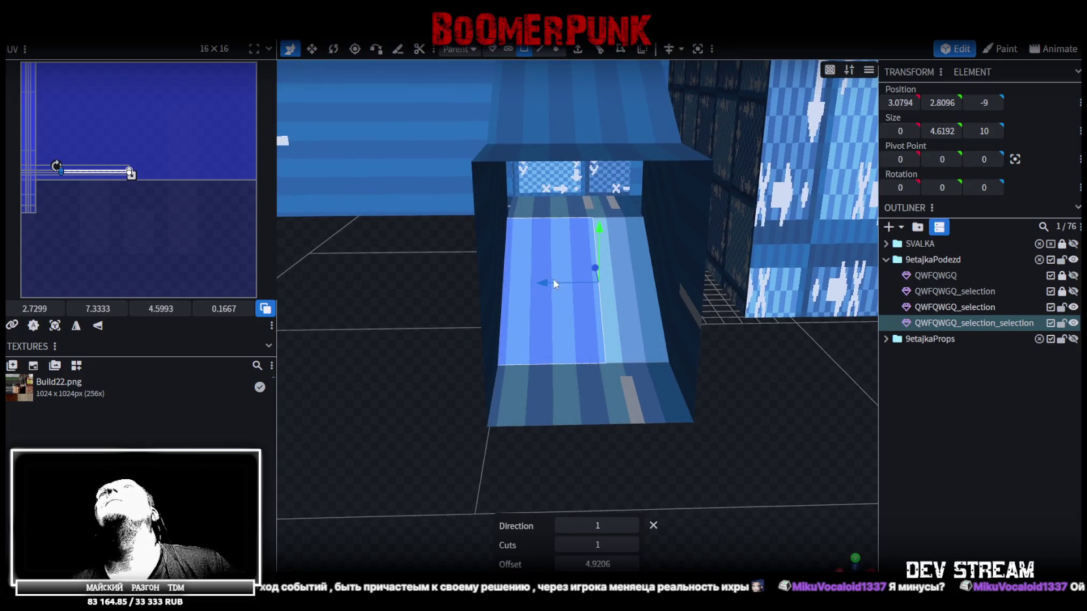
- Extrude the ramp's right strip and move it down 6 units
click(616, 271)
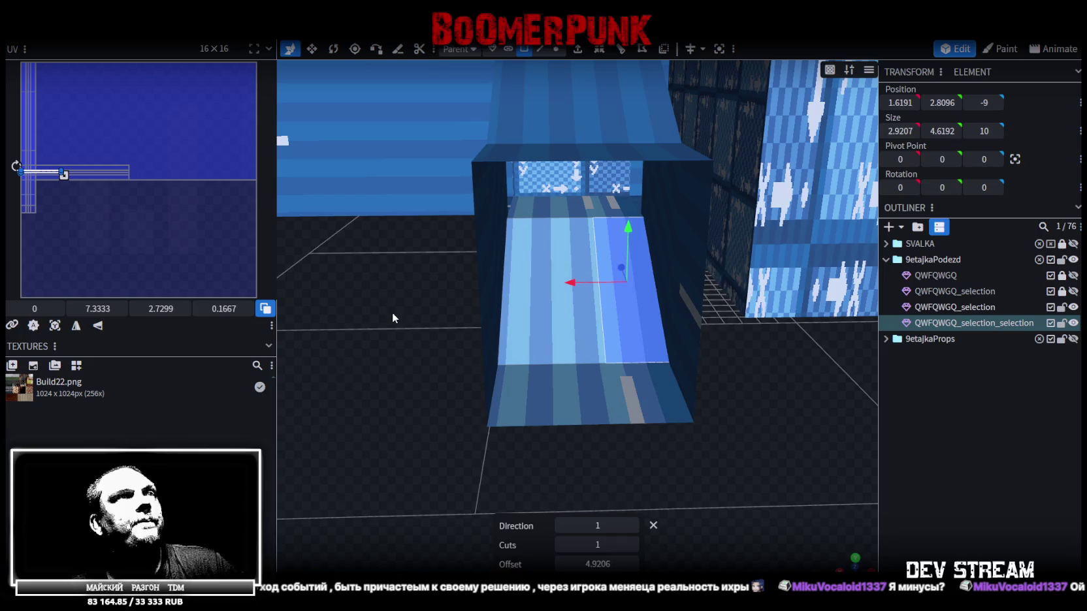
click(550, 315)
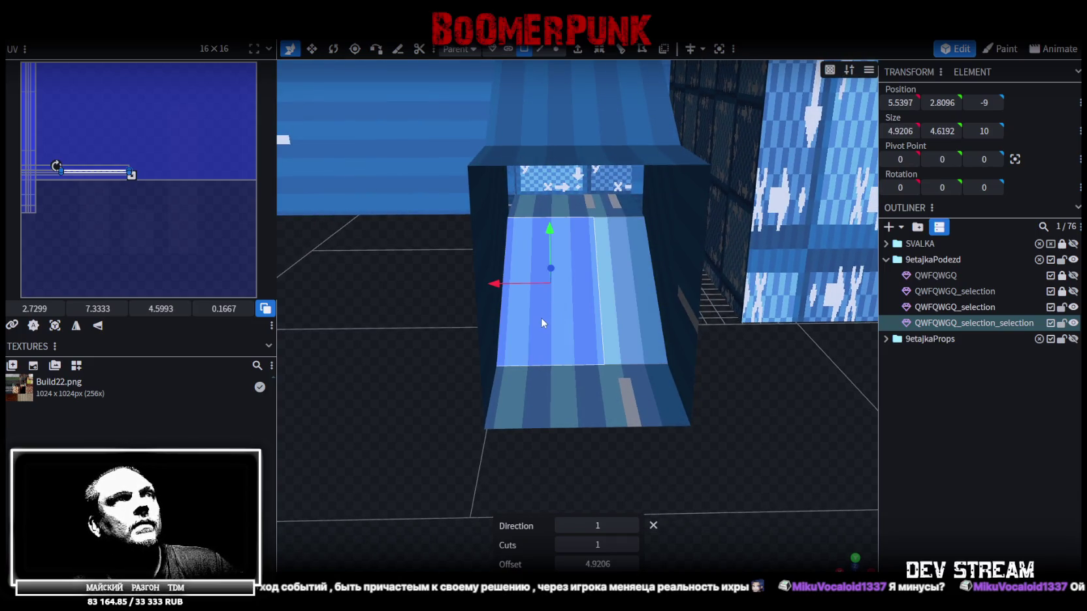
click(627, 273)
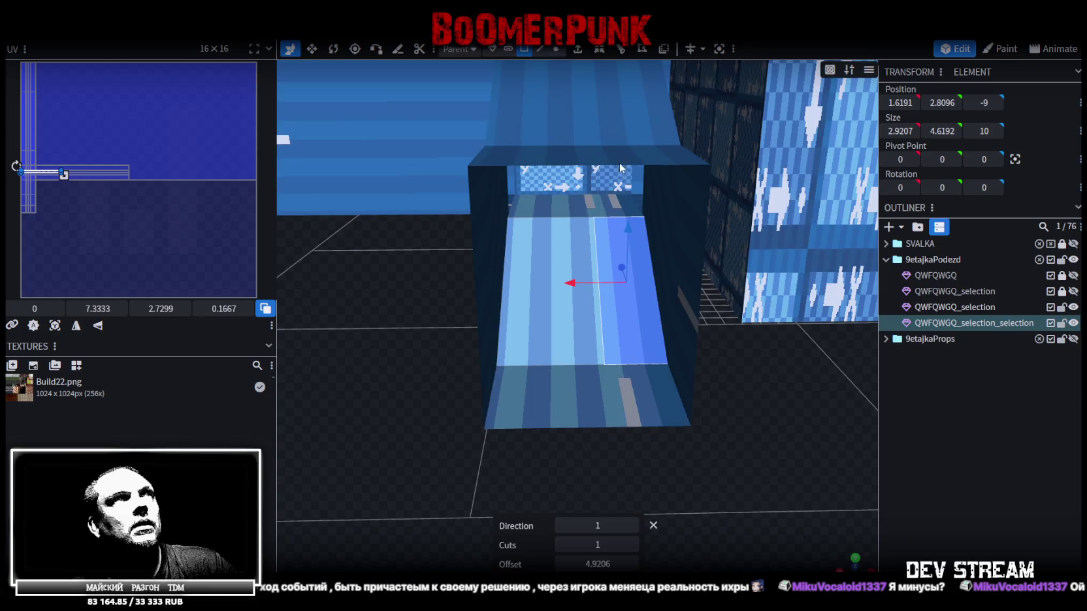
click(599, 49)
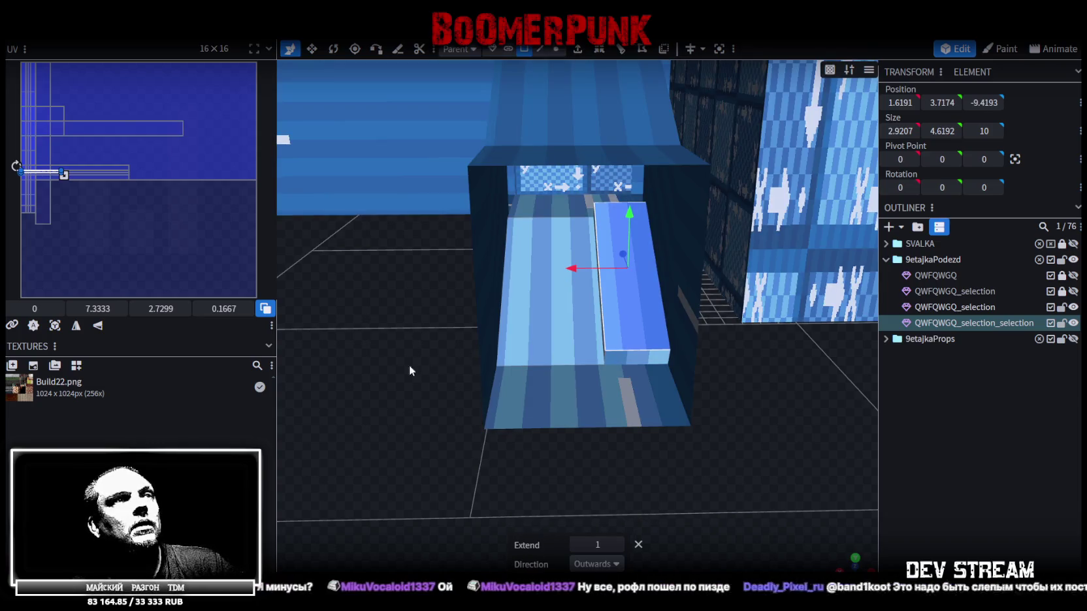
drag(504, 331, 523, 366)
drag(601, 241, 567, 326)
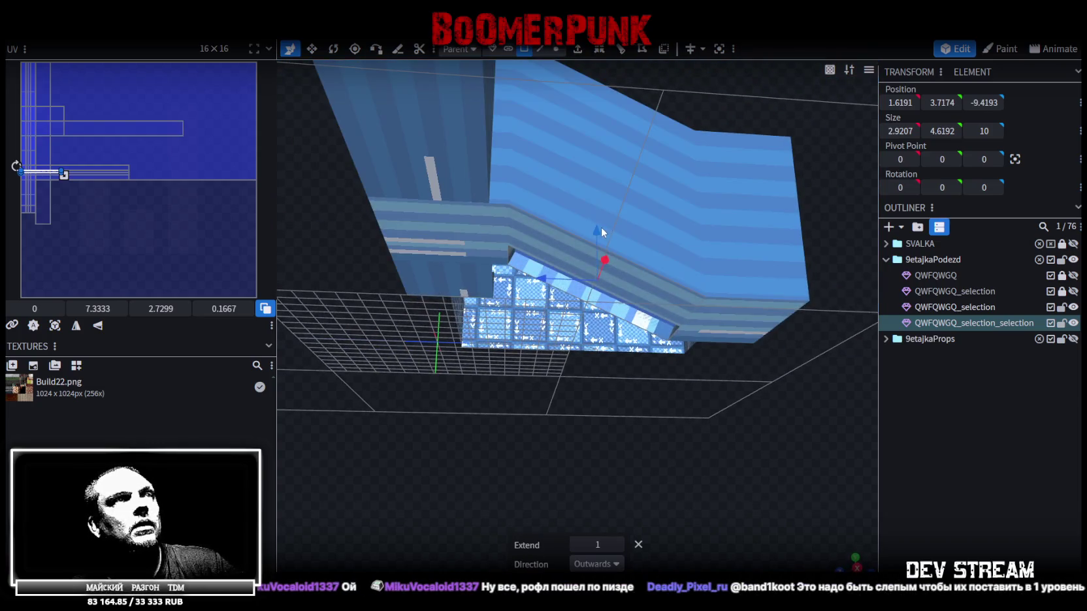
- Set the extruded panel's Y position to 0.5 and accept the fix, then undo both edits
click(711, 333)
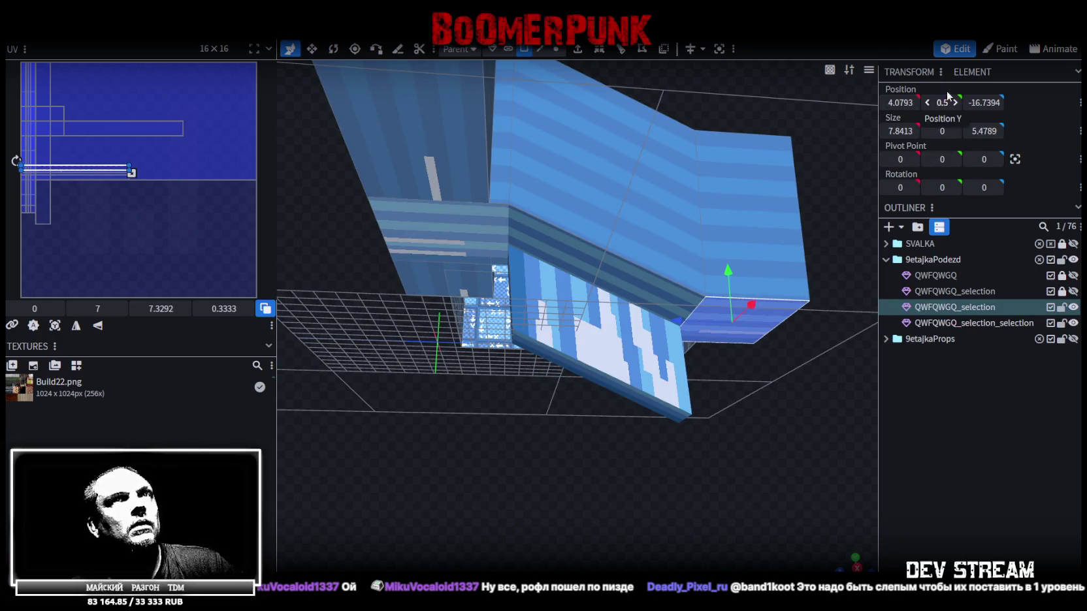
click(607, 390)
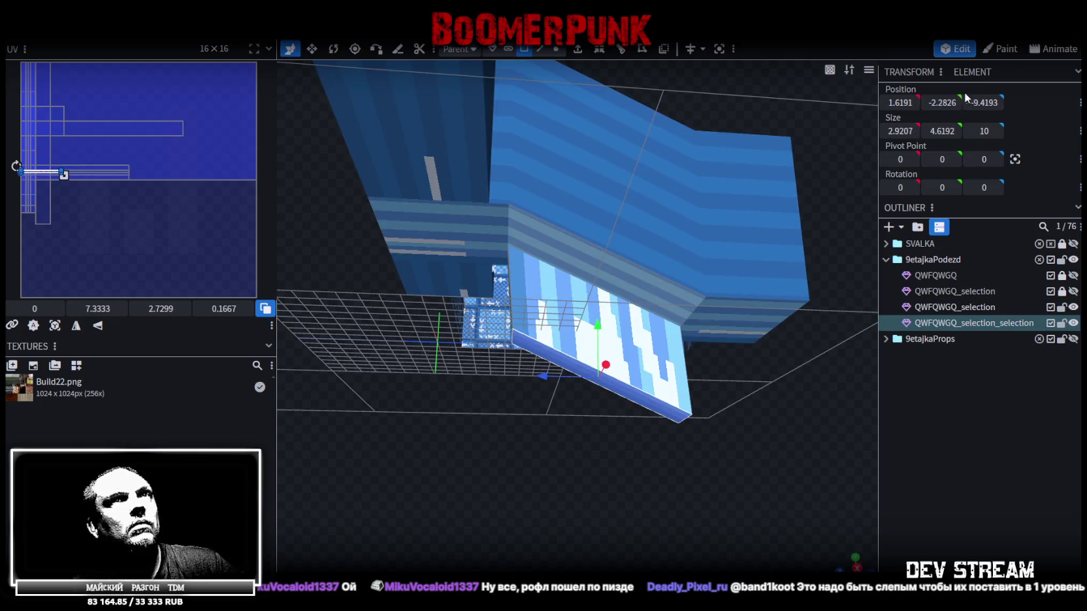
click(940, 102)
text(0.5)
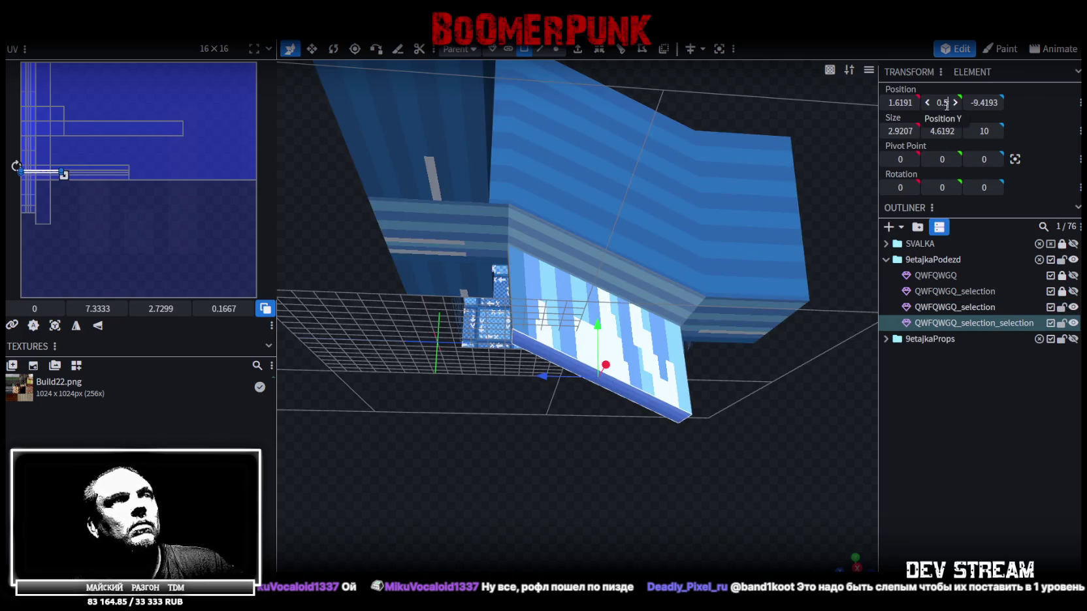
key(Return)
click(487, 154)
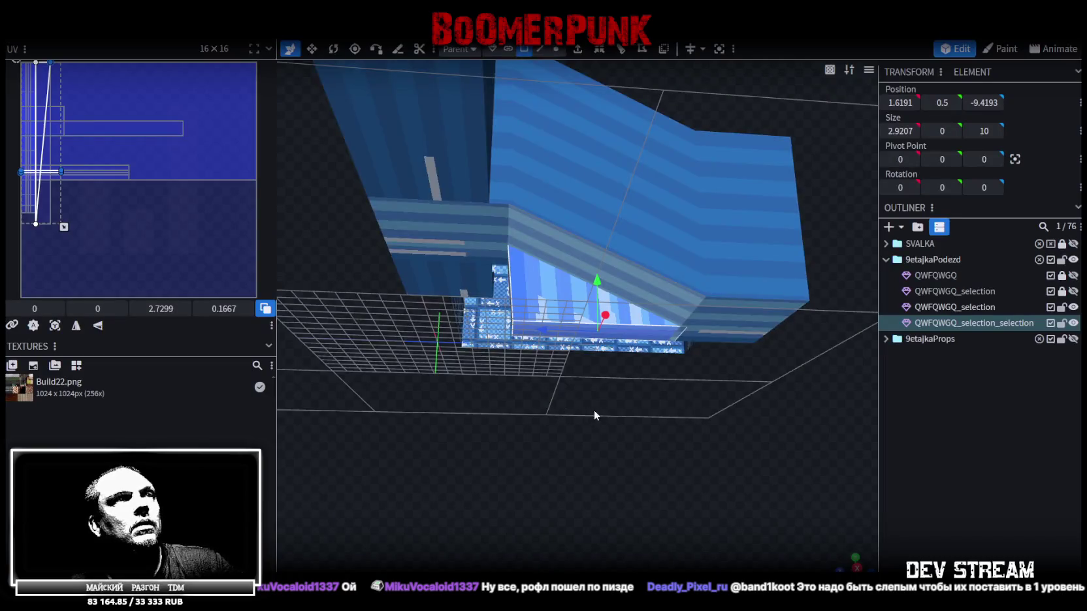
mouse_move(594, 410)
mouse_down()
mouse_move(593, 389)
mouse_move(603, 391)
mouse_up()
key(ctrl+z)
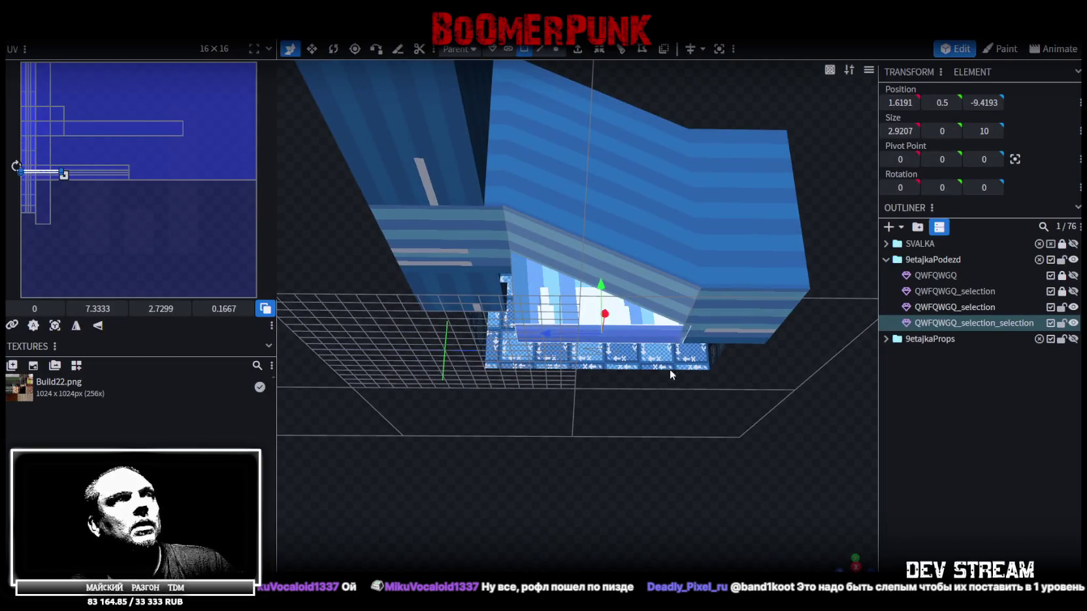
key(ctrl+z)
key(ctrl+z)
key(ctrl+z)
key(ctrl+z)
- Re-extrude the strip along Y-, flatten it at Y 0.5, and accept Auto Fix merging vertices
click(578, 51)
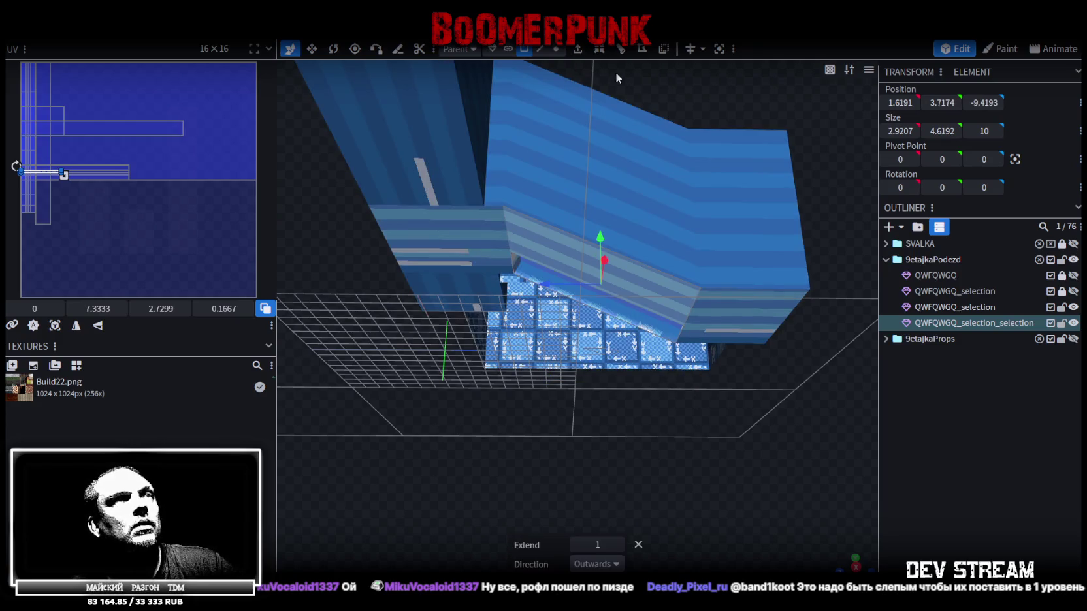
click(614, 562)
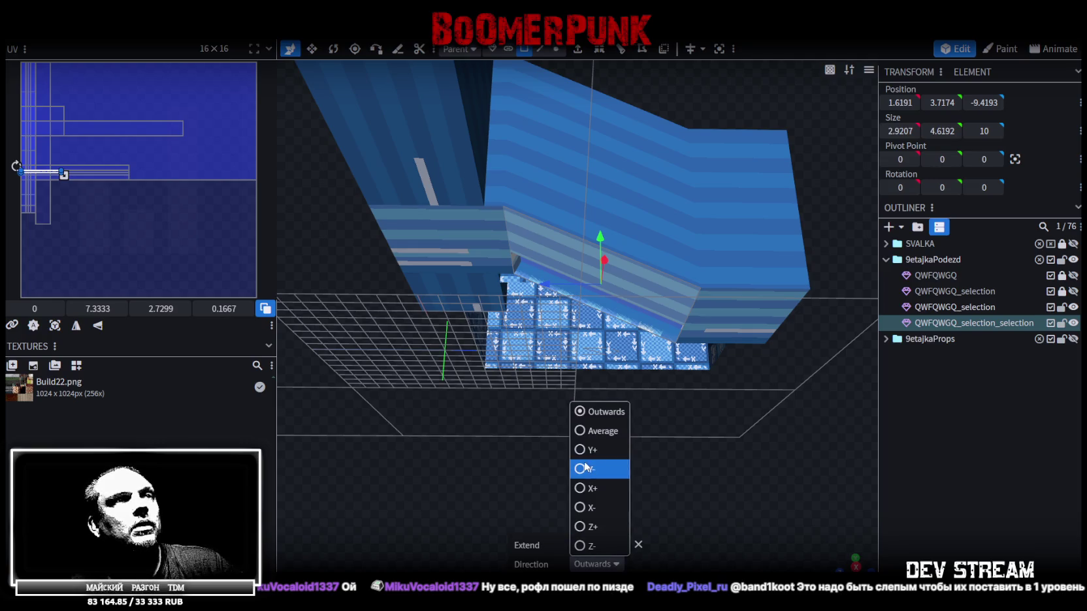
click(586, 467)
drag(941, 102, 947, 111)
click(480, 137)
drag(598, 190, 701, 411)
scroll(537, 462, up, 5)
mouse_move(532, 482)
mouse_down()
mouse_move(507, 478)
mouse_move(546, 472)
mouse_move(537, 465)
mouse_move(515, 484)
mouse_up()
- Switch to flat solid shading and move the front-right wall 8 units along X
key(z)
key(z)
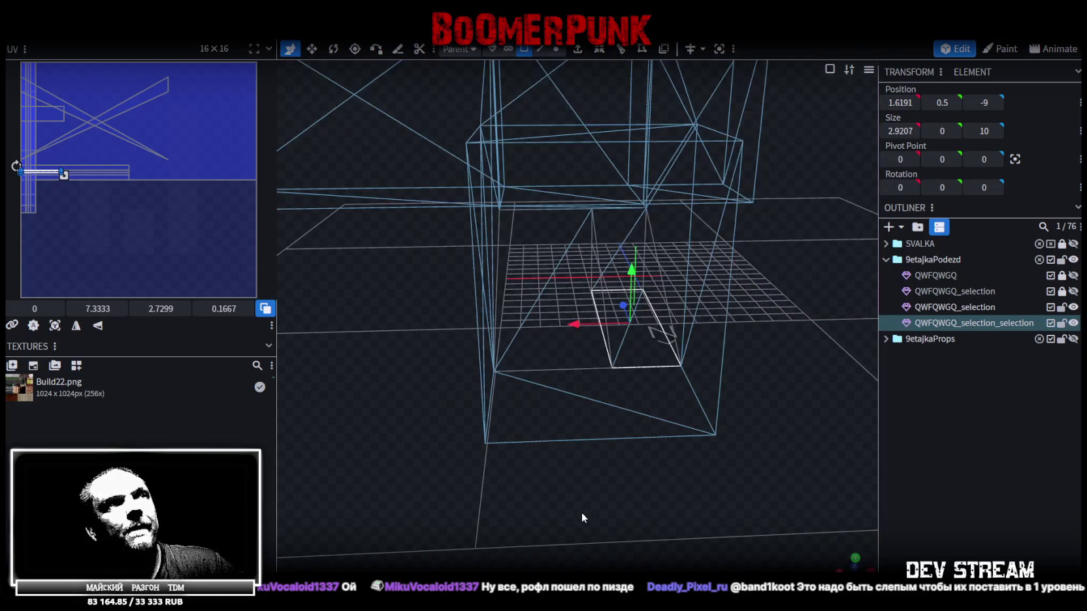
key(z)
key(z)
mouse_move(542, 503)
mouse_down()
mouse_move(549, 472)
mouse_move(549, 526)
mouse_move(546, 494)
mouse_move(474, 405)
mouse_move(748, 410)
mouse_move(640, 481)
mouse_move(798, 387)
mouse_up()
scroll(566, 288, down, 3)
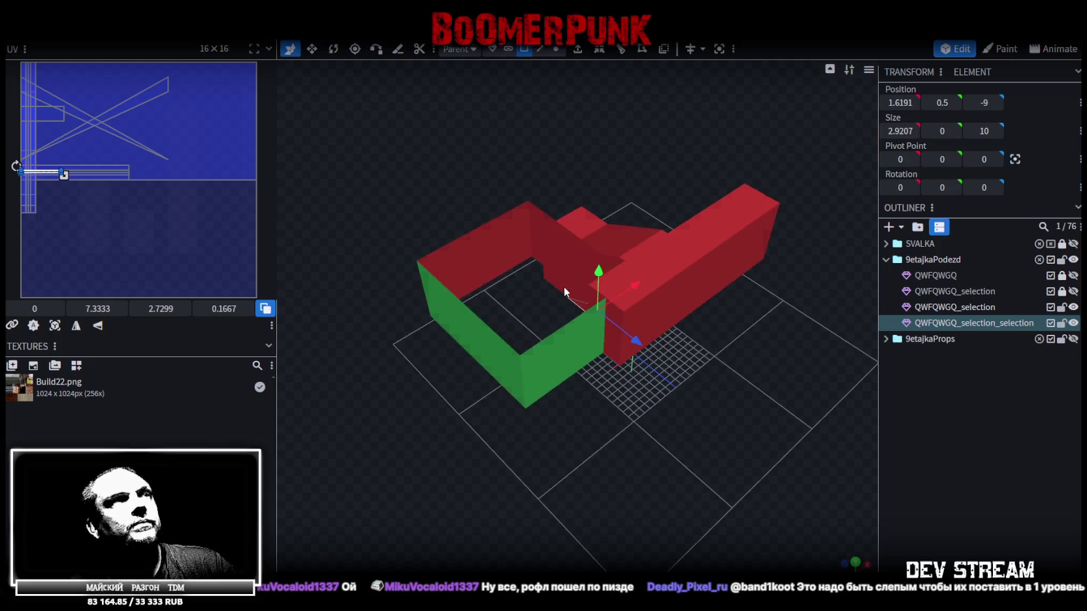
click(507, 256)
click(549, 337)
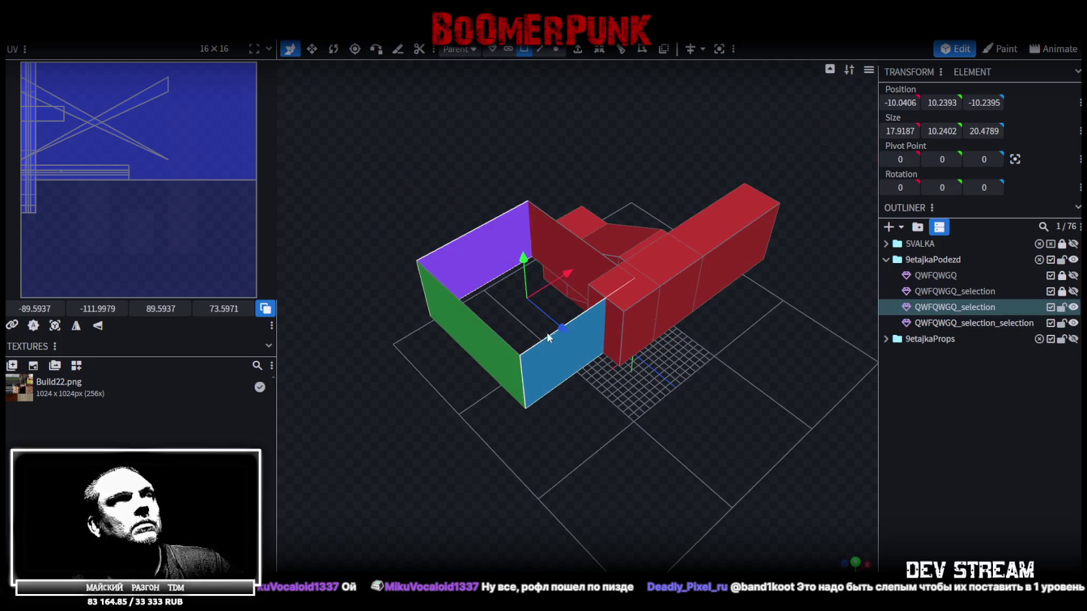
drag(560, 274, 513, 302)
mouse_move(753, 384)
mouse_down()
mouse_move(588, 350)
mouse_move(503, 353)
mouse_move(613, 373)
mouse_move(628, 365)
mouse_move(605, 268)
mouse_move(496, 344)
mouse_move(505, 220)
mouse_move(612, 403)
mouse_move(537, 372)
mouse_move(521, 333)
mouse_move(605, 314)
mouse_move(515, 296)
mouse_up()
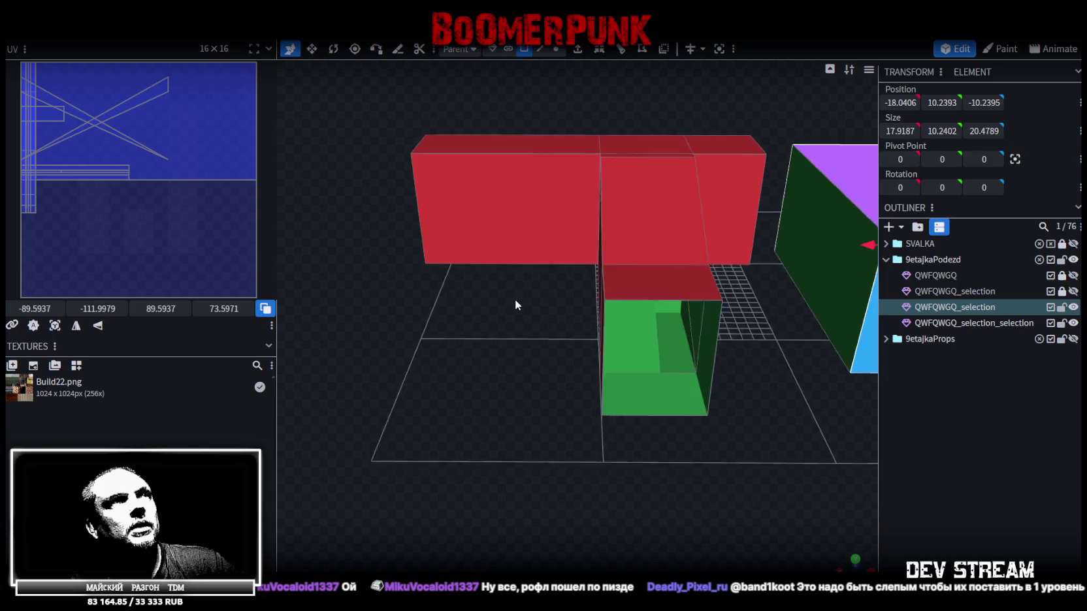
- Add a loop cut across the left wall at offset 15
click(577, 215)
mouse_move(521, 359)
mouse_down()
mouse_move(532, 335)
mouse_move(486, 310)
mouse_up()
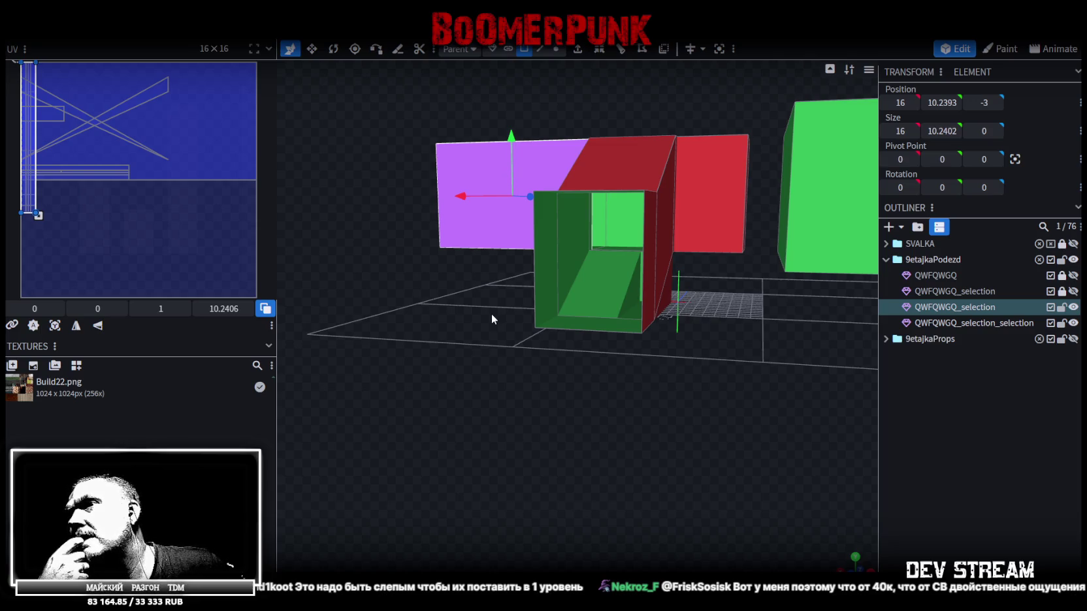
mouse_move(492, 311)
mouse_down()
mouse_move(476, 339)
mouse_move(520, 353)
mouse_up()
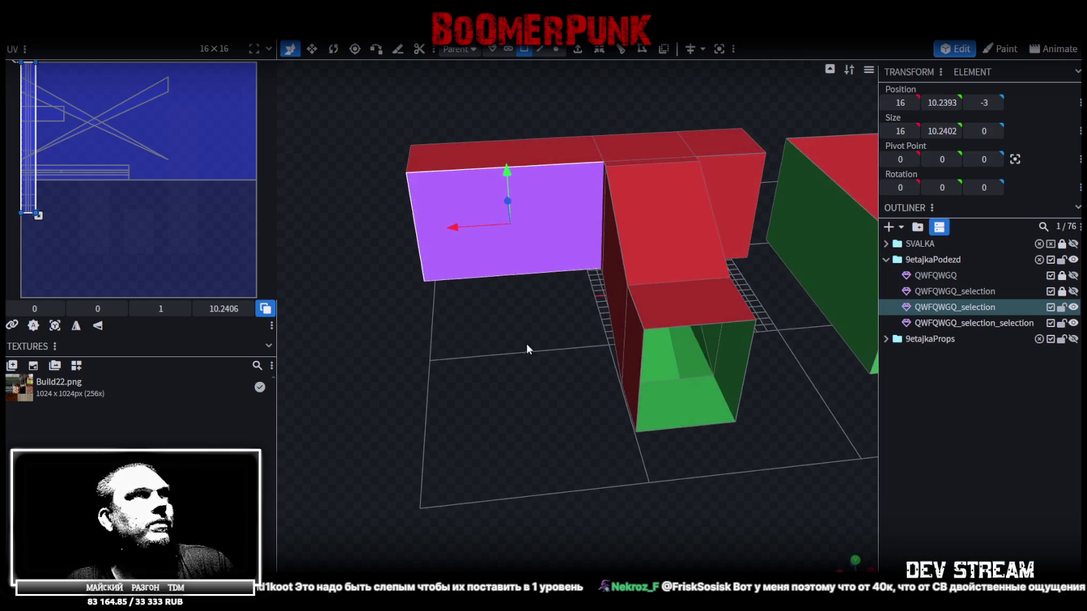
drag(577, 110, 596, 88)
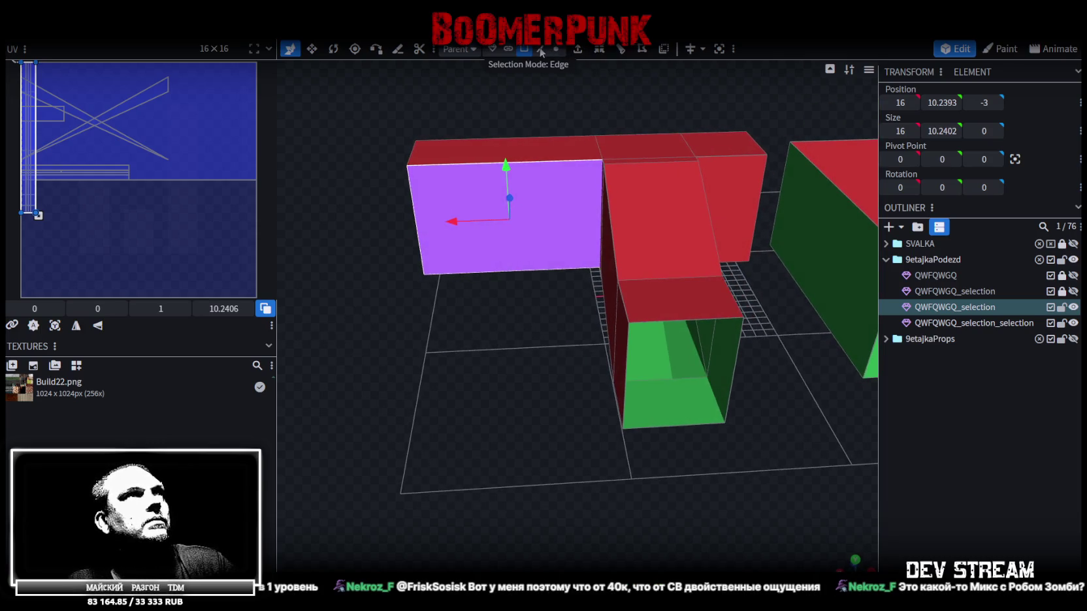
click(541, 50)
click(563, 160)
click(599, 49)
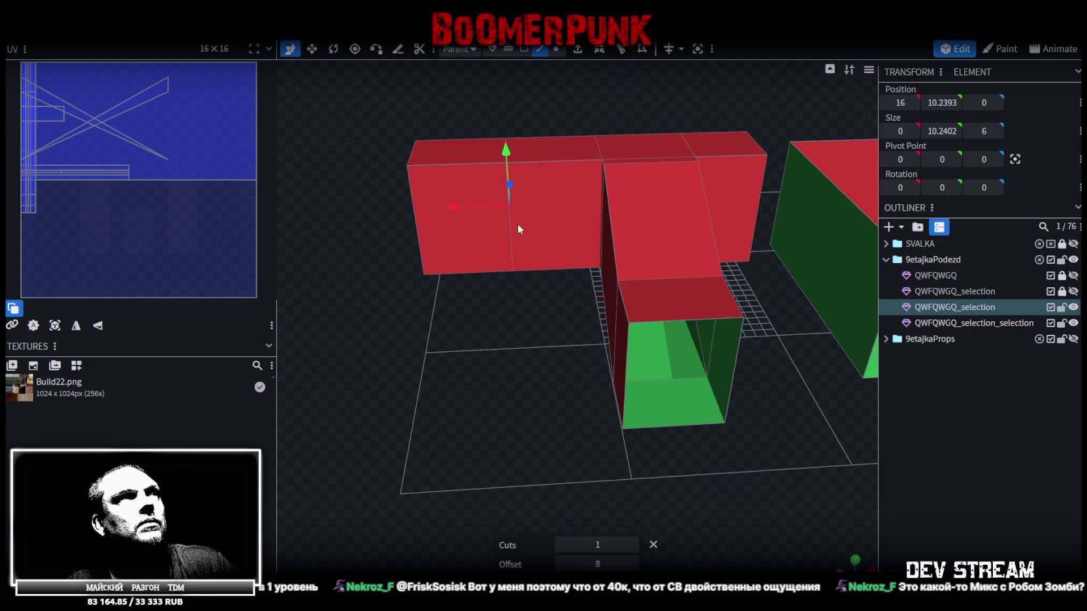
drag(597, 563, 626, 563)
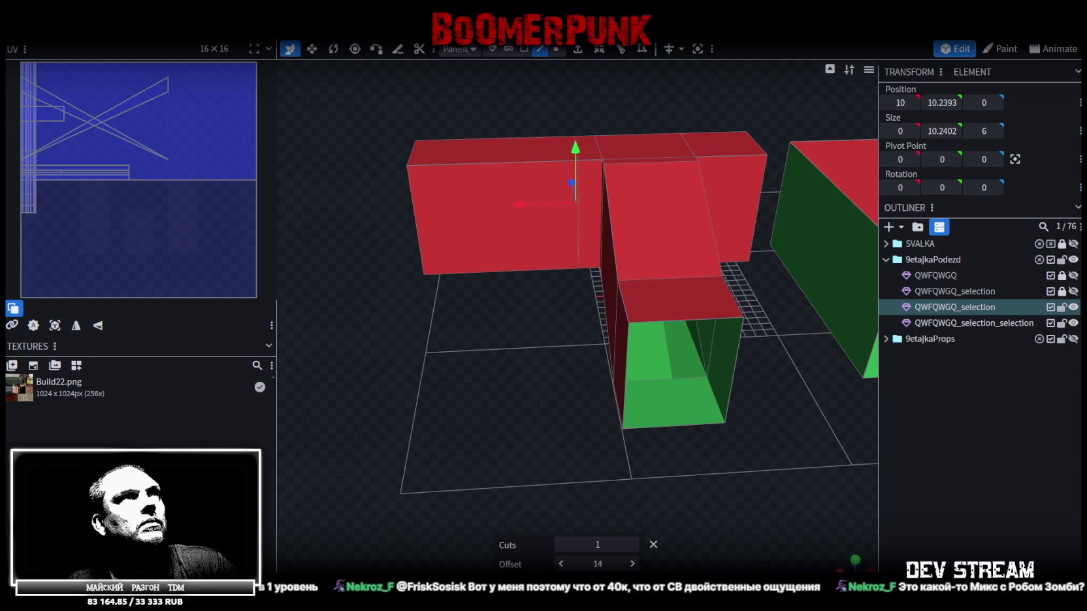
- In face mode, select the ramp face of the QWFQWGQ_selection_selection piece
mouse_move(512, 373)
mouse_down()
mouse_move(574, 374)
mouse_move(509, 368)
mouse_move(606, 325)
mouse_up()
scroll(568, 370, up, 2)
click(606, 325)
drag(662, 401, 558, 298)
click(558, 297)
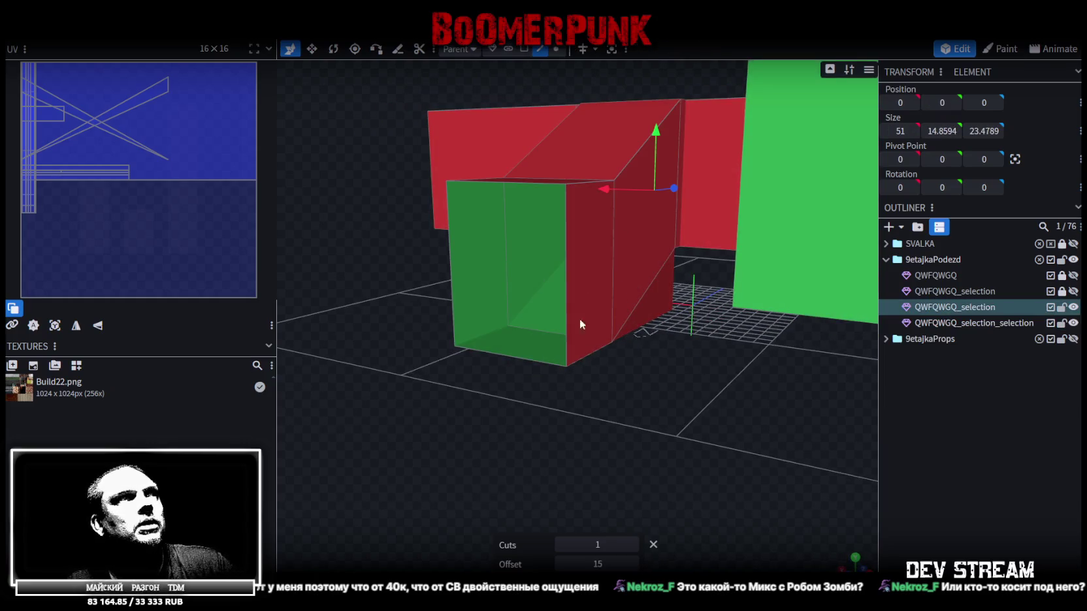
click(524, 49)
click(491, 232)
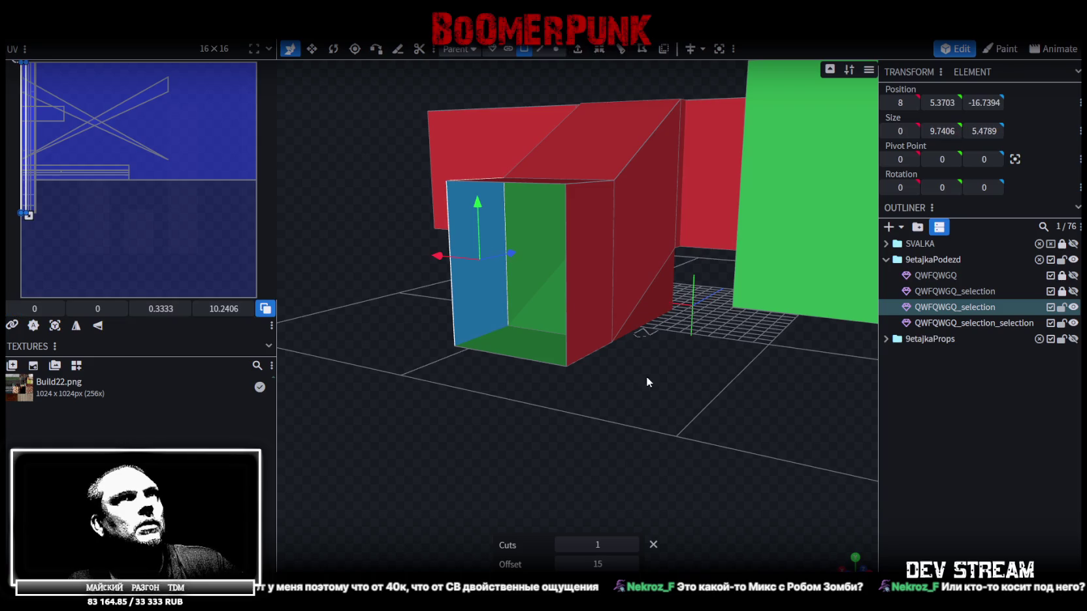
drag(634, 359, 687, 415)
click(637, 295)
drag(693, 370, 838, 401)
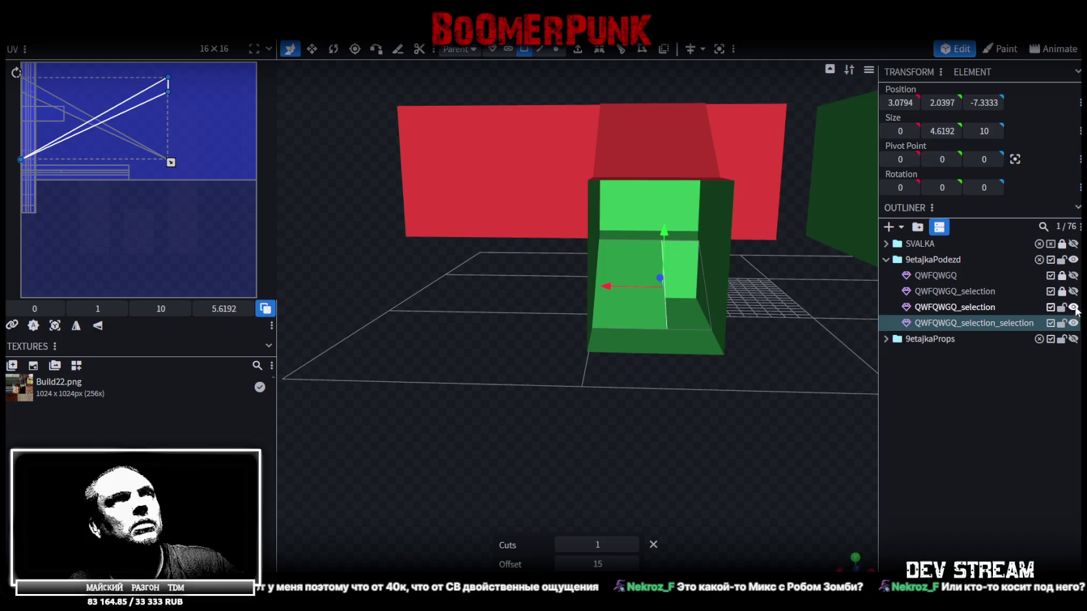
- Merge the two QWFQWGQ_selection meshes and weld their overlapping vertices
ctrl+click(954, 307)
right_click(969, 323)
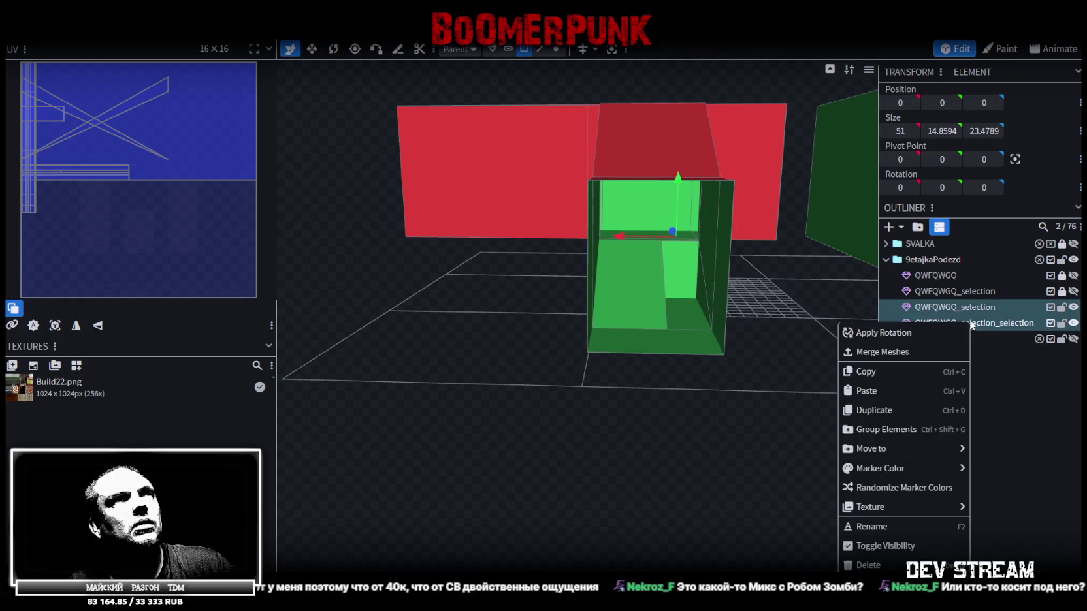
click(881, 351)
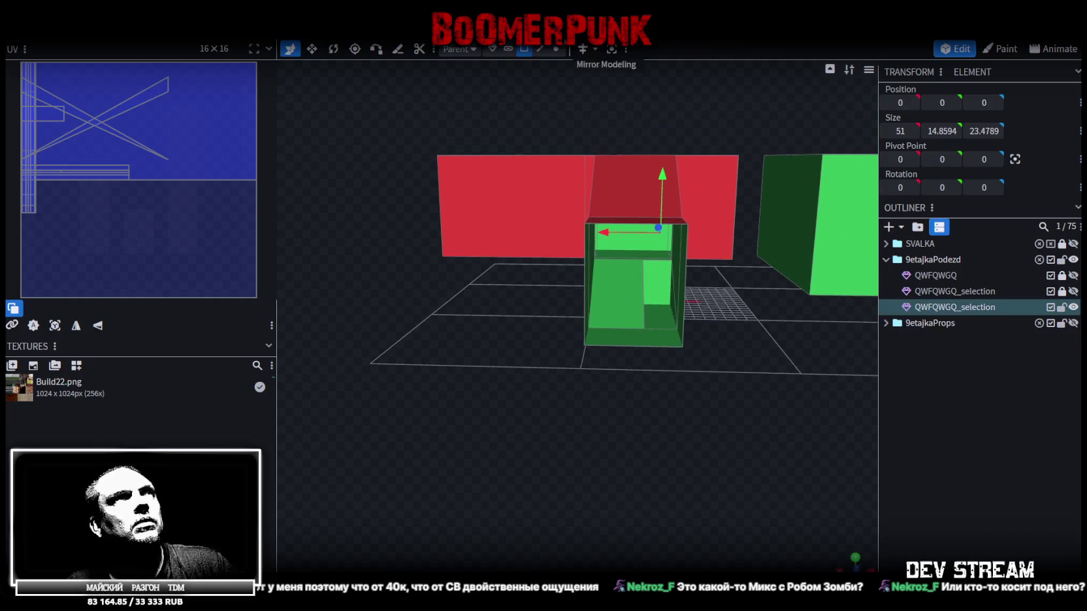
click(555, 49)
drag(667, 190, 662, 172)
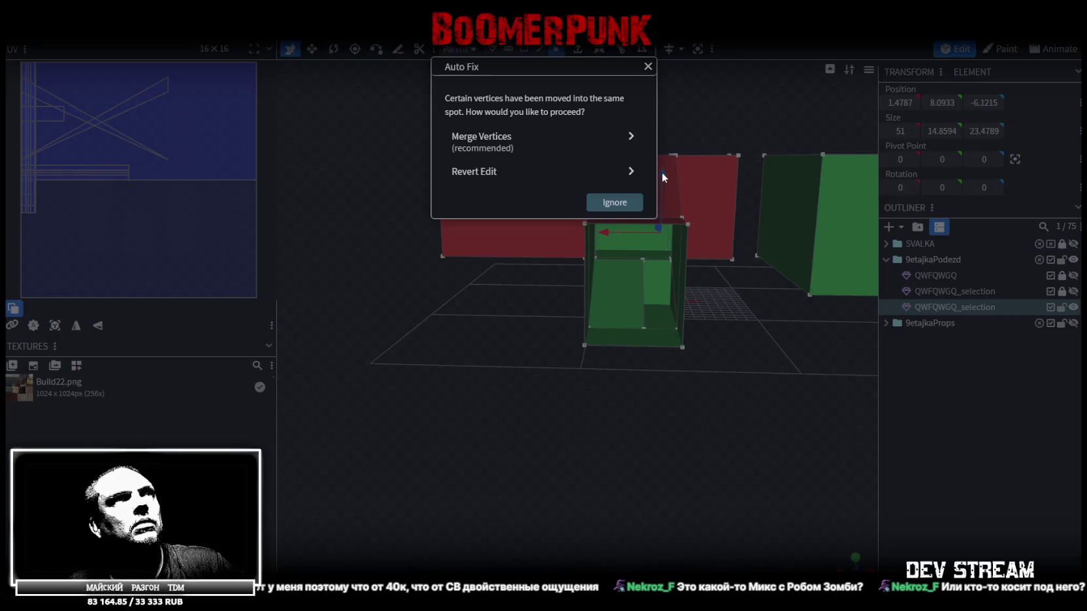
click(477, 137)
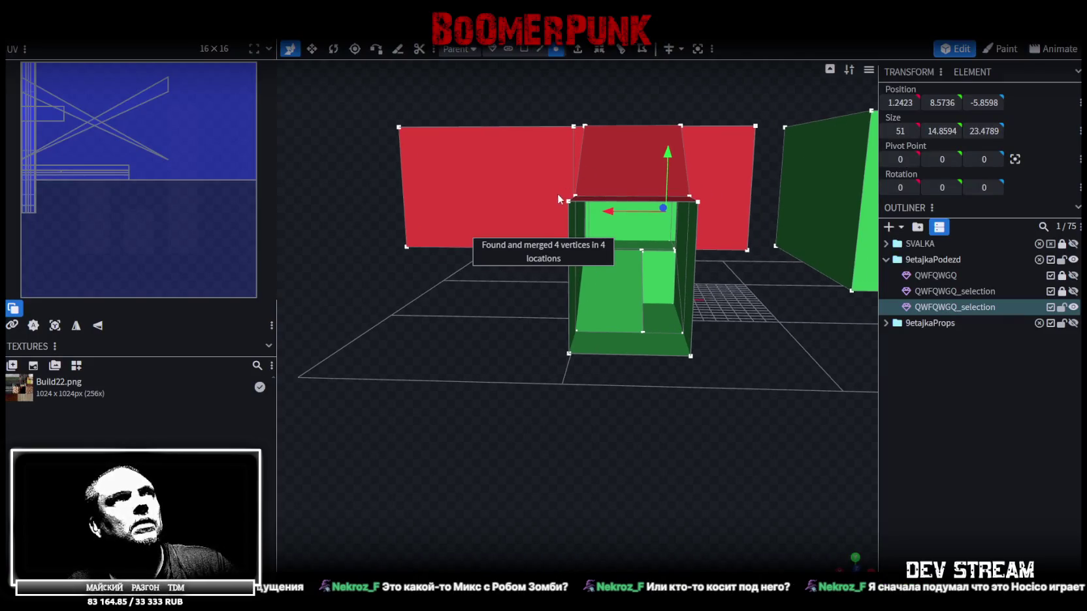
- Set the inner vertical edge's X position to 3
click(584, 195)
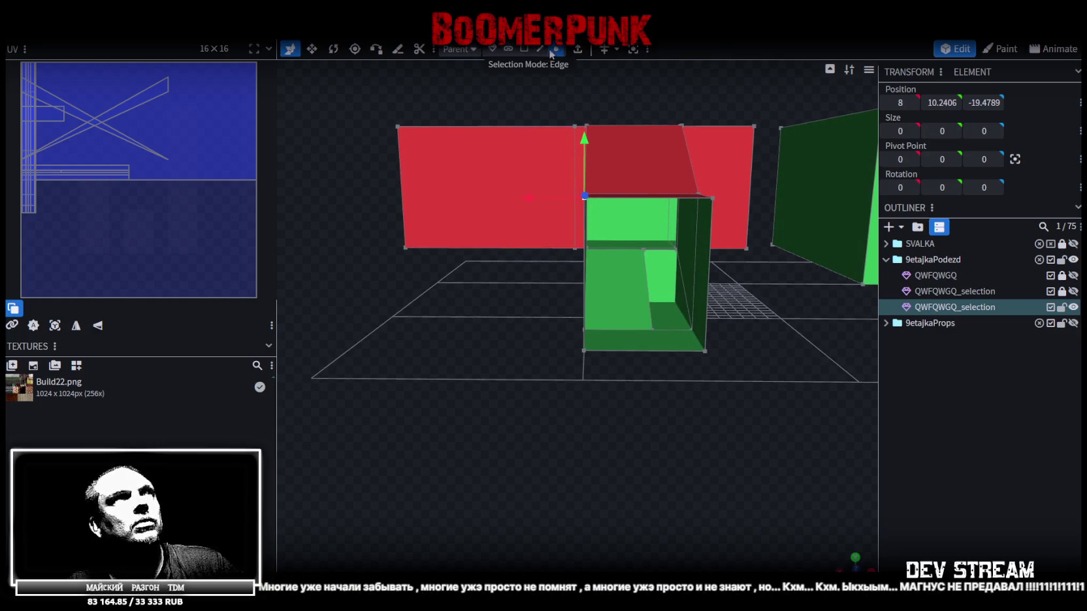
drag(764, 377, 739, 356)
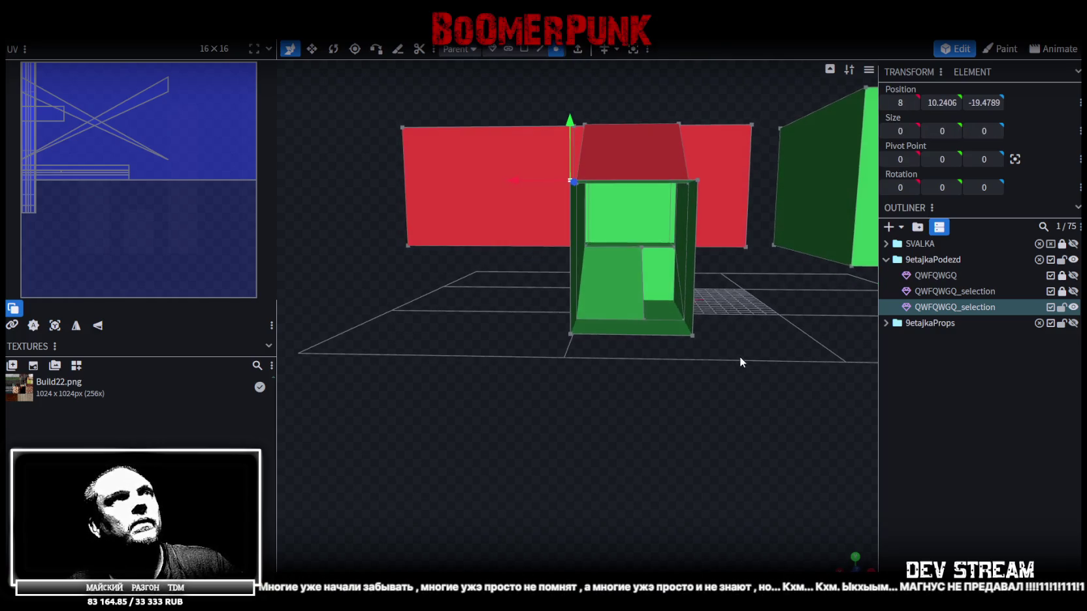
click(657, 384)
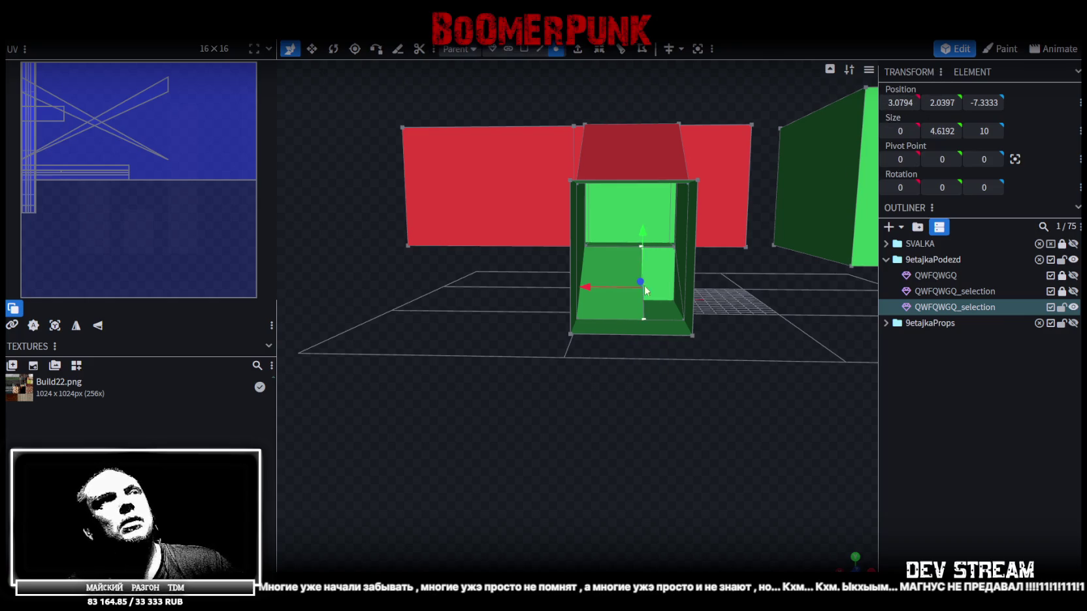
click(900, 102)
text(3)
key(Return)
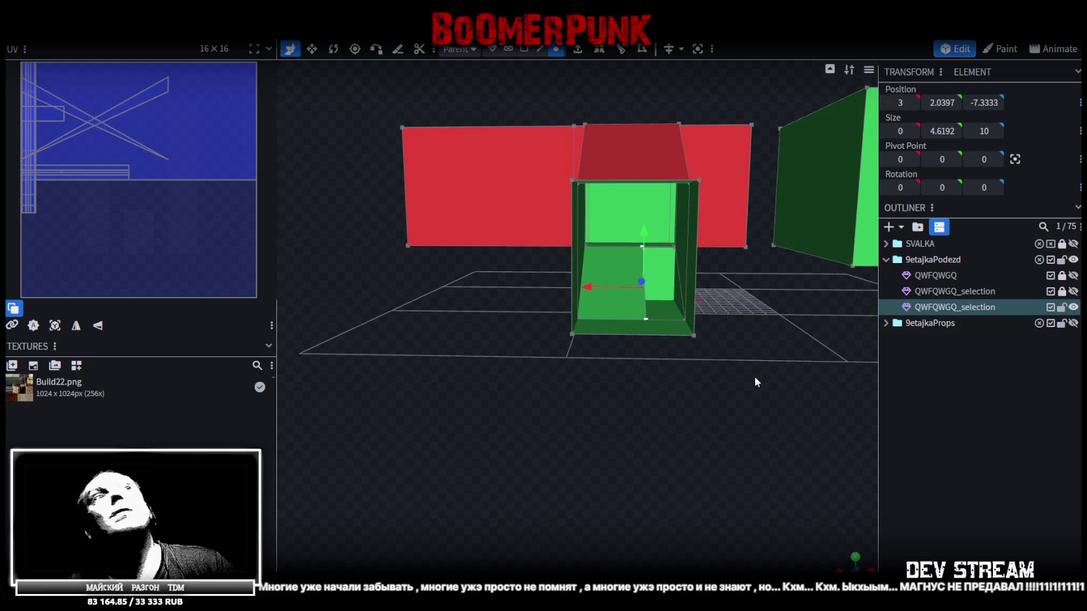
drag(754, 382, 754, 370)
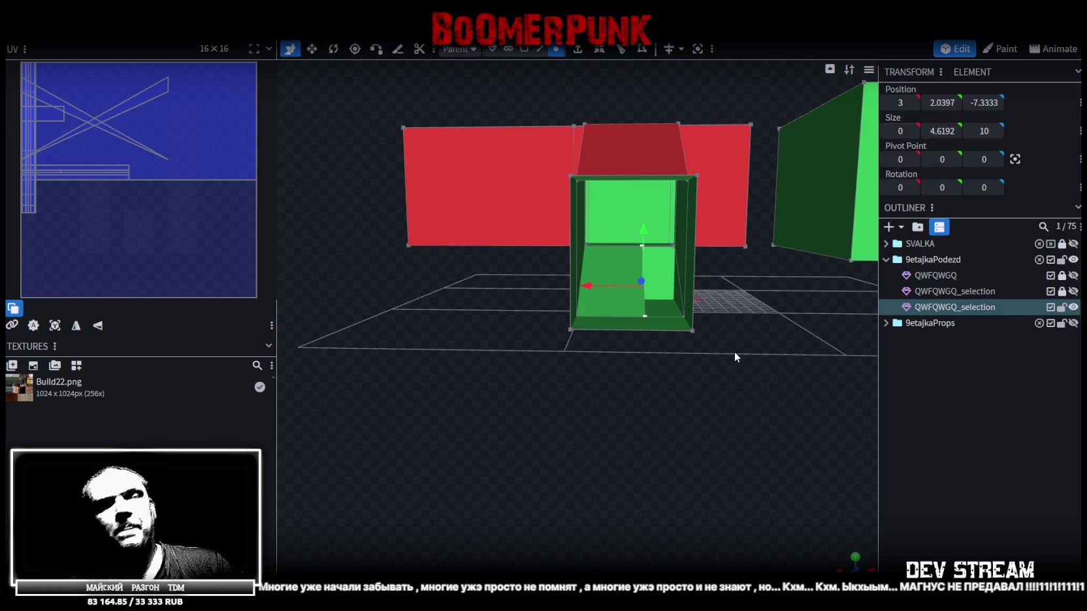
scroll(734, 351, up, 3)
scroll(712, 381, up, 2)
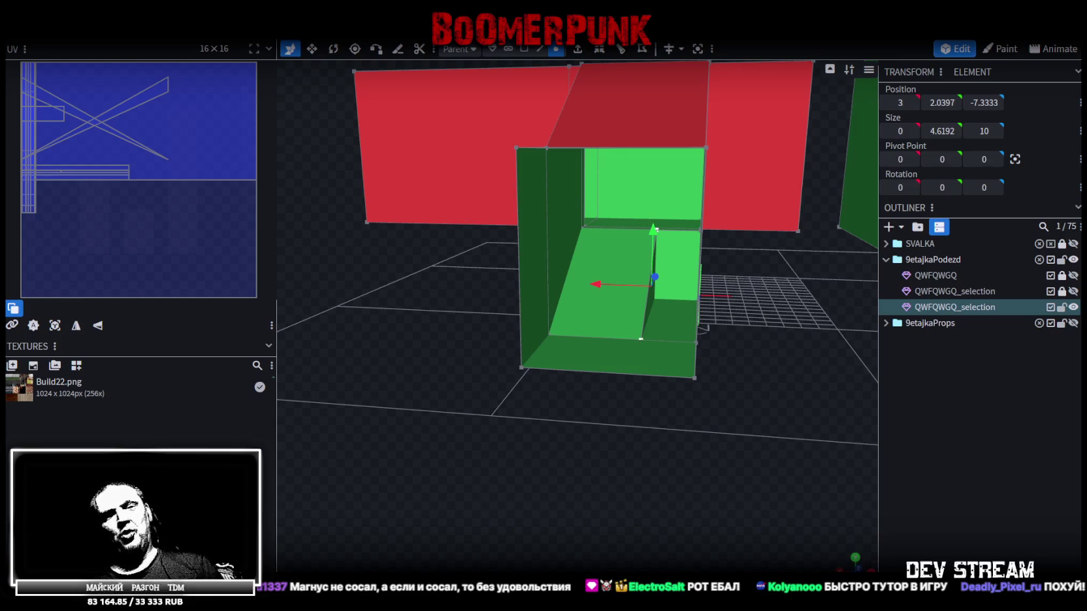
- Add a vertical loop cut through the red wall block at offset 10
scroll(591, 465, down, 3)
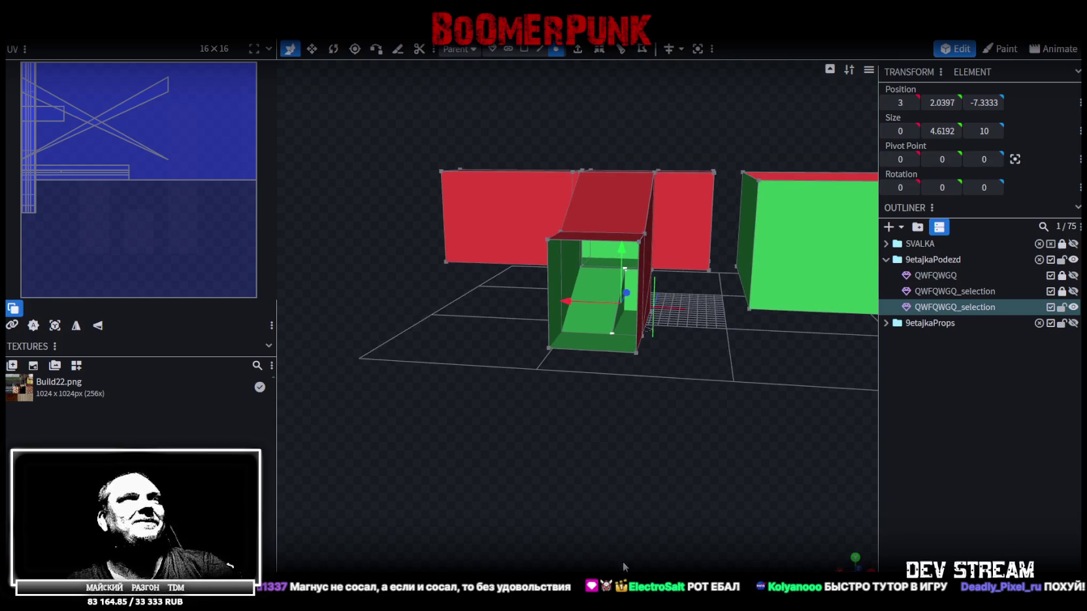
mouse_move(503, 478)
mouse_down()
mouse_move(669, 527)
mouse_move(592, 430)
mouse_move(497, 405)
mouse_up()
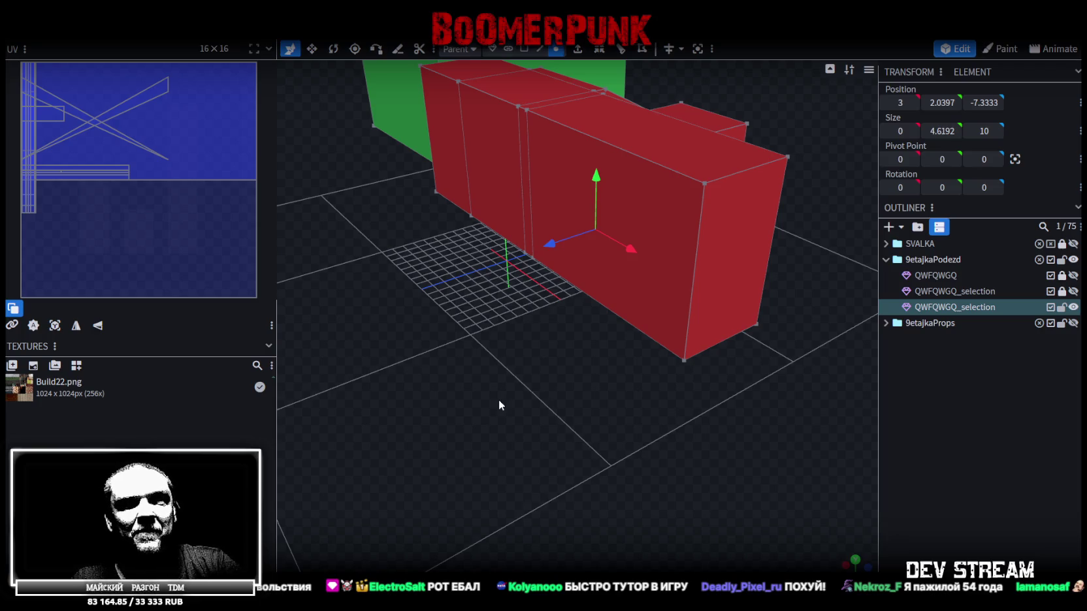
mouse_move(512, 359)
mouse_down()
mouse_move(487, 442)
mouse_move(412, 426)
mouse_move(563, 368)
mouse_up()
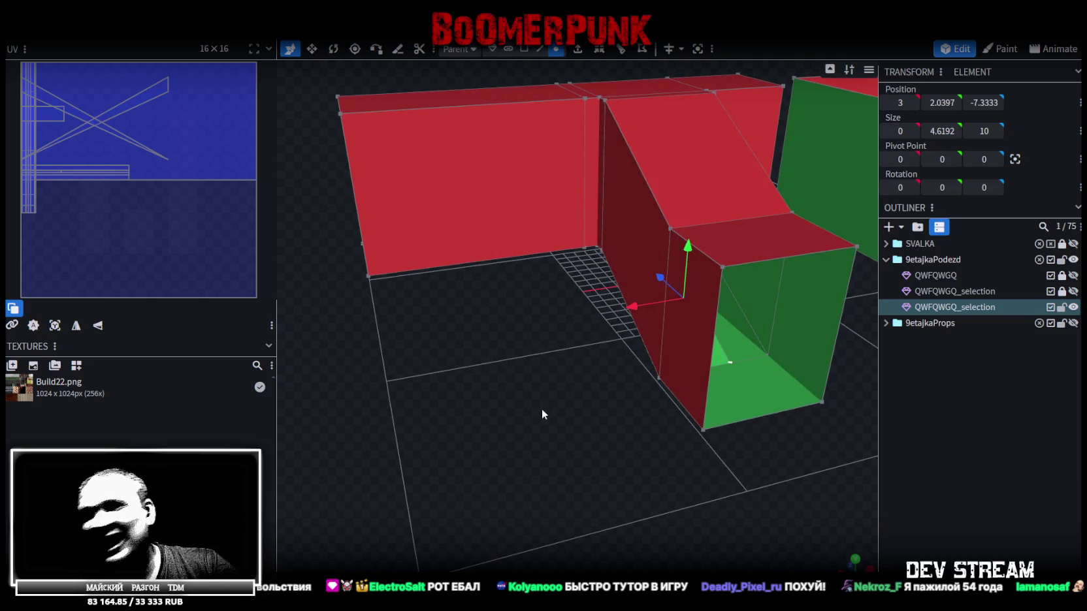
mouse_move(526, 347)
mouse_down()
mouse_move(529, 388)
mouse_move(522, 96)
mouse_up()
click(538, 49)
click(533, 171)
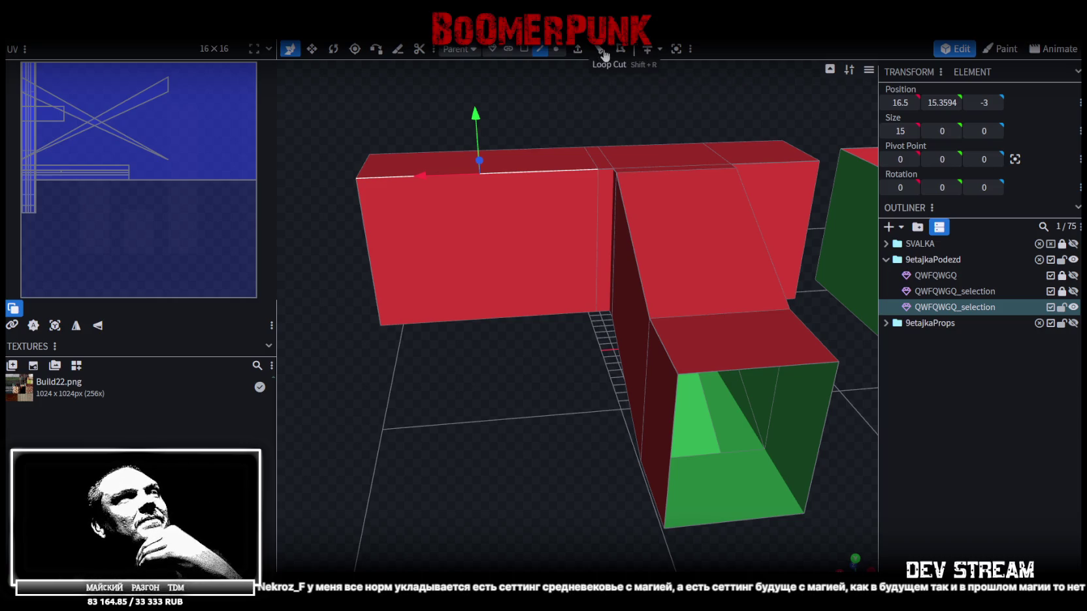
click(594, 220)
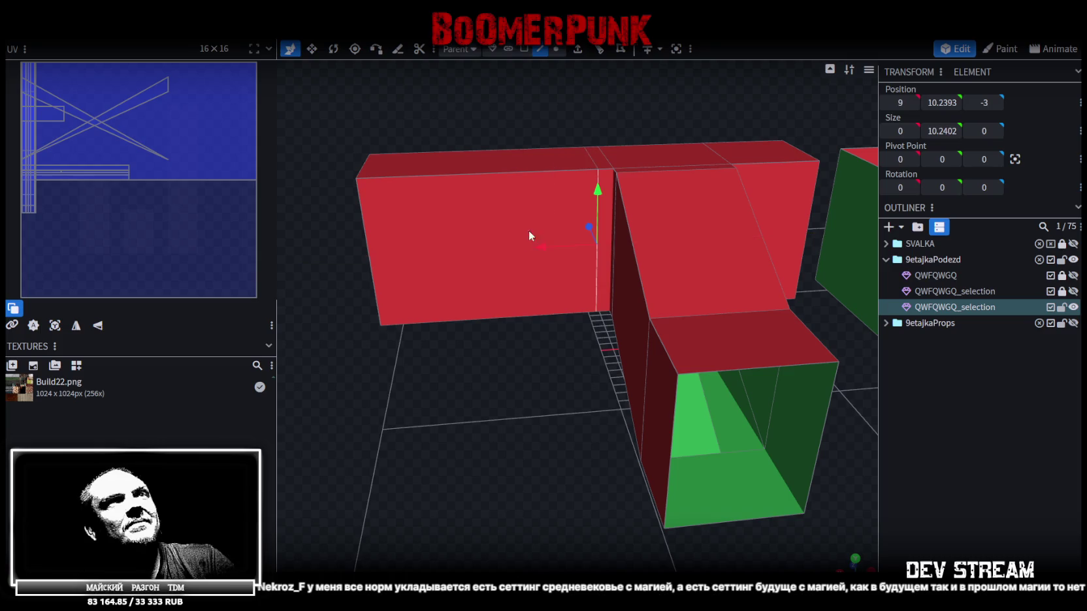
key(shift+r)
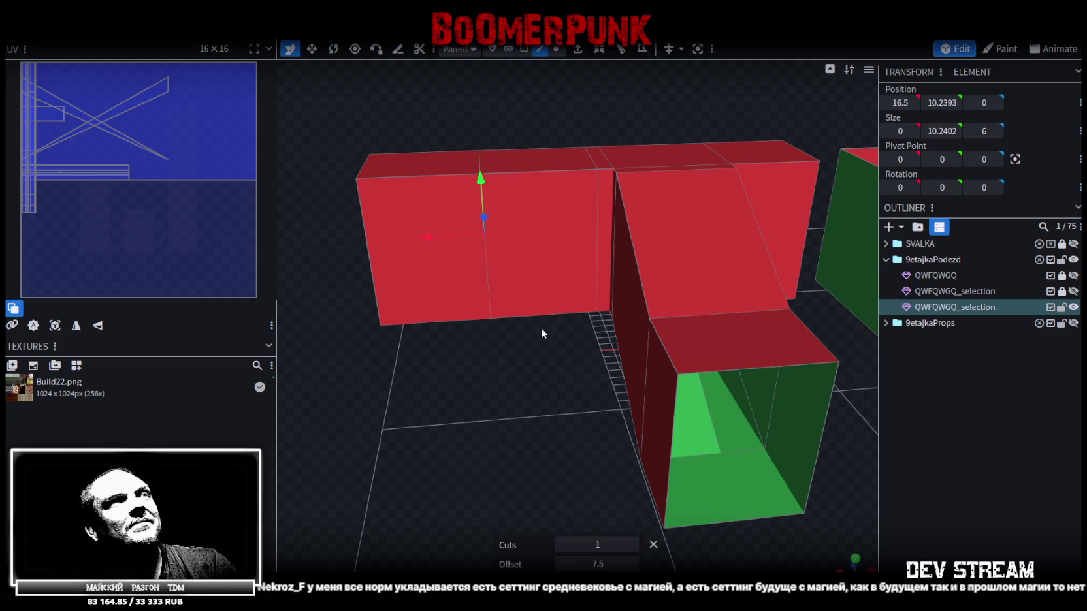
drag(591, 562, 617, 563)
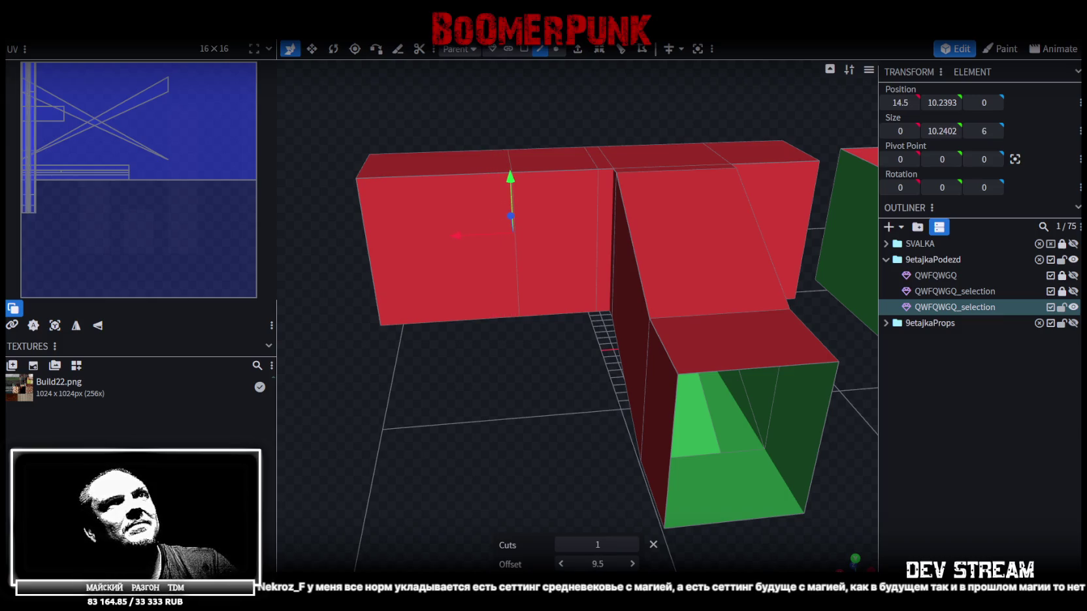
drag(598, 563, 610, 564)
- Extrude the narrow face beside the new cut
drag(484, 434, 504, 439)
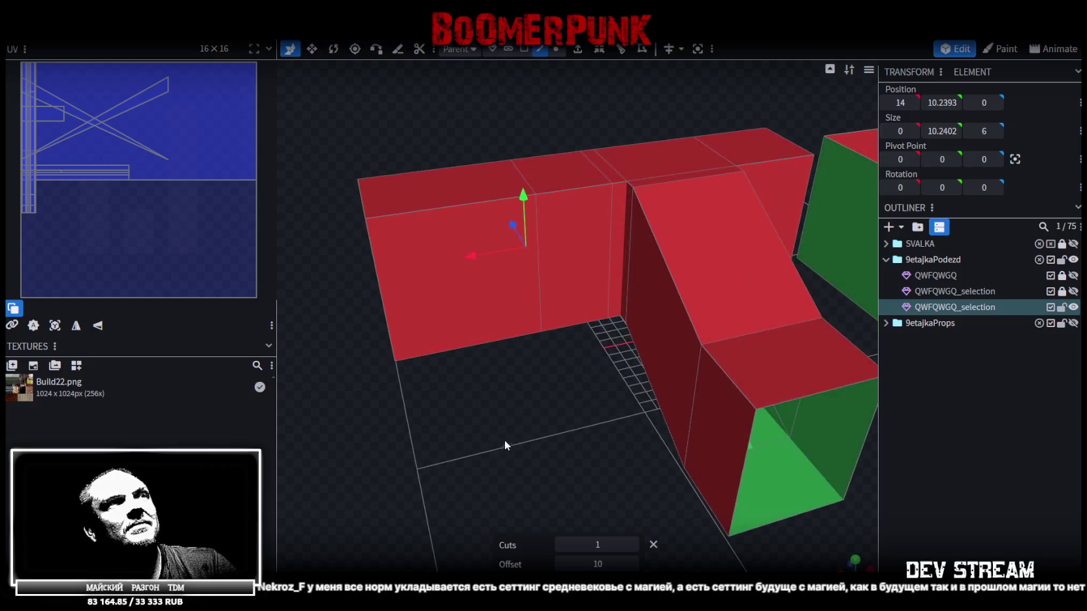
click(523, 49)
click(562, 262)
mouse_move(562, 261)
mouse_down()
mouse_move(475, 360)
mouse_move(639, 367)
mouse_move(642, 381)
mouse_move(588, 370)
mouse_up()
click(572, 50)
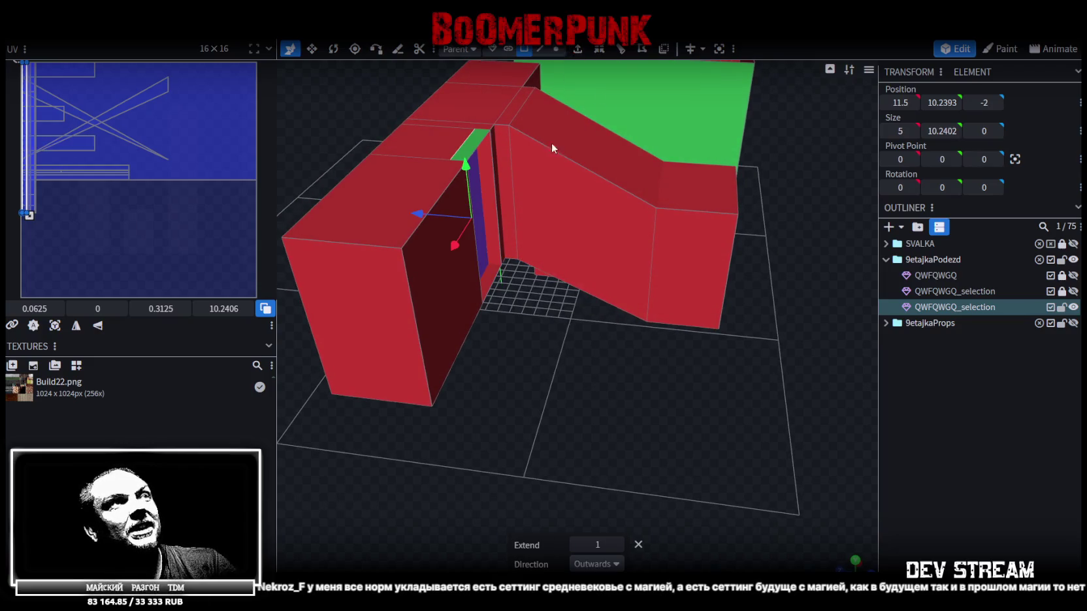
- Pull the extruded section out to Z -14 and raise its top face six units
drag(421, 222, 594, 254)
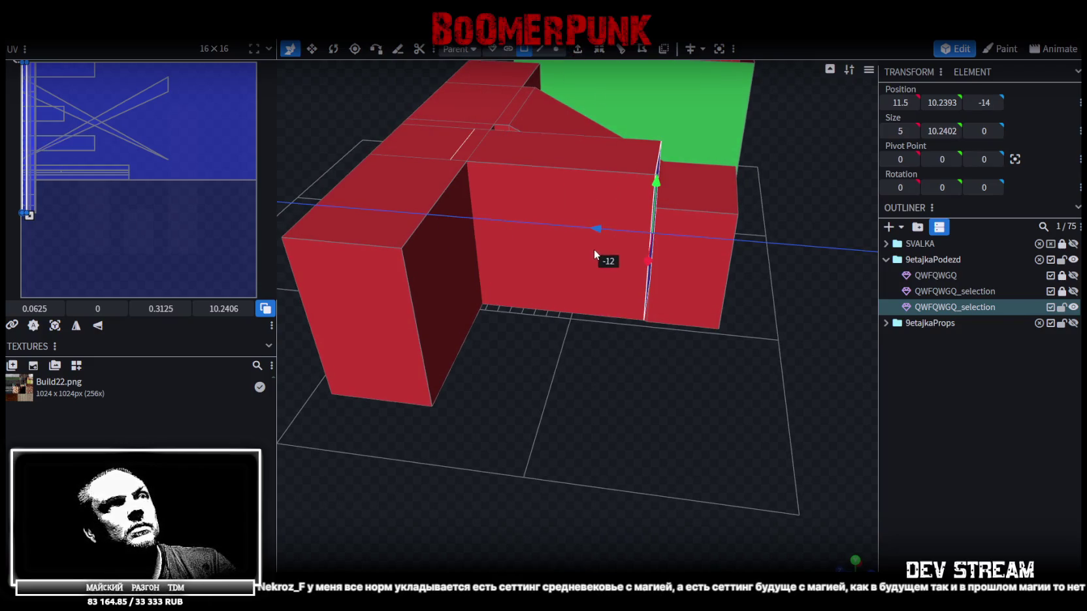
mouse_move(637, 408)
mouse_down()
mouse_move(570, 357)
mouse_move(543, 359)
mouse_move(564, 376)
mouse_move(506, 383)
mouse_move(472, 374)
mouse_move(471, 355)
mouse_move(472, 392)
mouse_move(472, 383)
mouse_up()
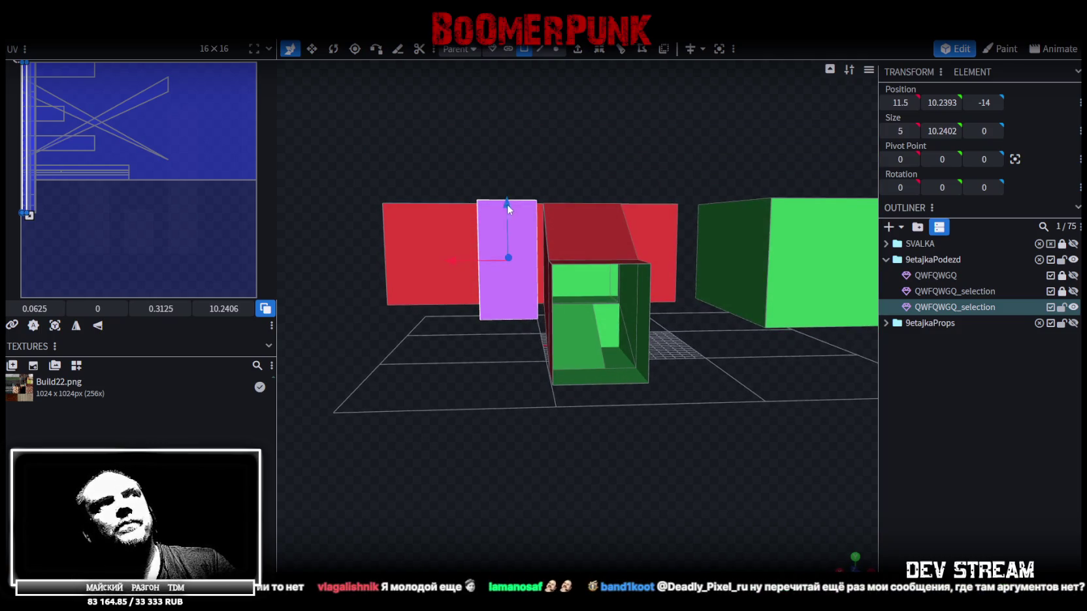
mouse_move(508, 207)
mouse_down()
mouse_move(519, 184)
mouse_move(510, 134)
mouse_up()
drag(641, 462, 622, 470)
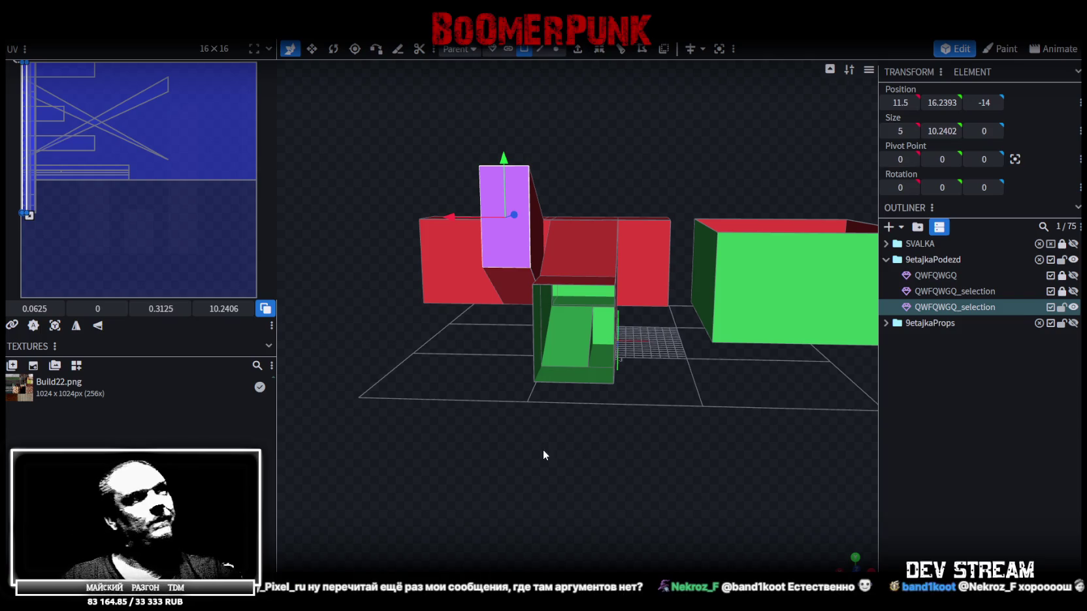
mouse_move(423, 417)
mouse_down()
mouse_move(584, 446)
mouse_move(604, 421)
mouse_move(656, 424)
mouse_move(559, 395)
mouse_up()
mouse_move(440, 431)
mouse_down()
mouse_move(382, 401)
mouse_move(333, 396)
mouse_move(554, 439)
mouse_move(532, 464)
mouse_up()
key(Page_Down)
key(Page_Down)
key(Page_Down)
key(Page_Down)
drag(532, 264, 531, 206)
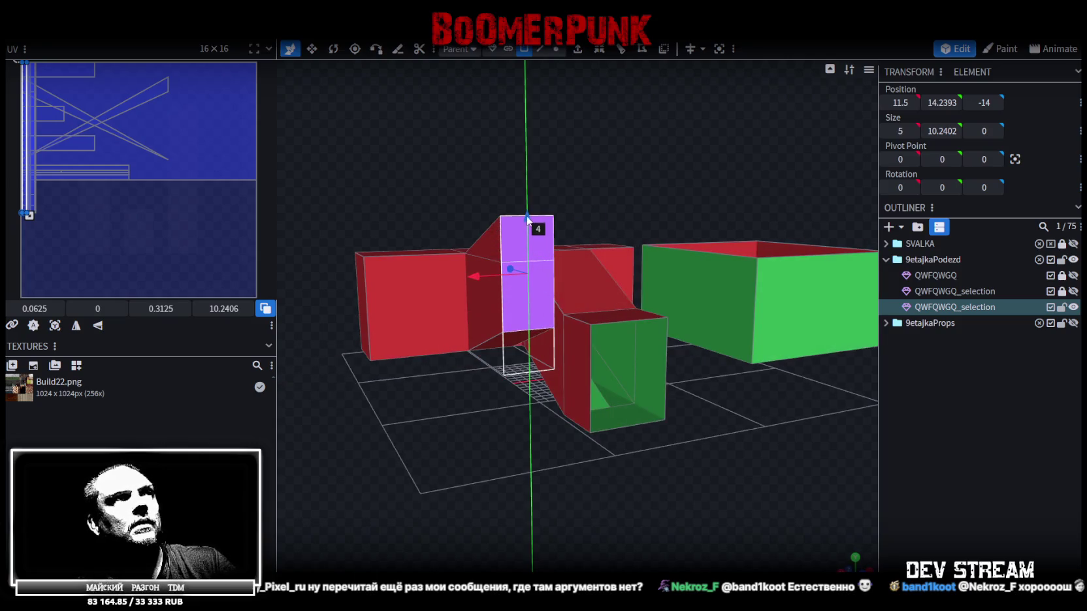
mouse_move(670, 491)
mouse_down()
mouse_move(656, 482)
mouse_move(666, 483)
mouse_up()
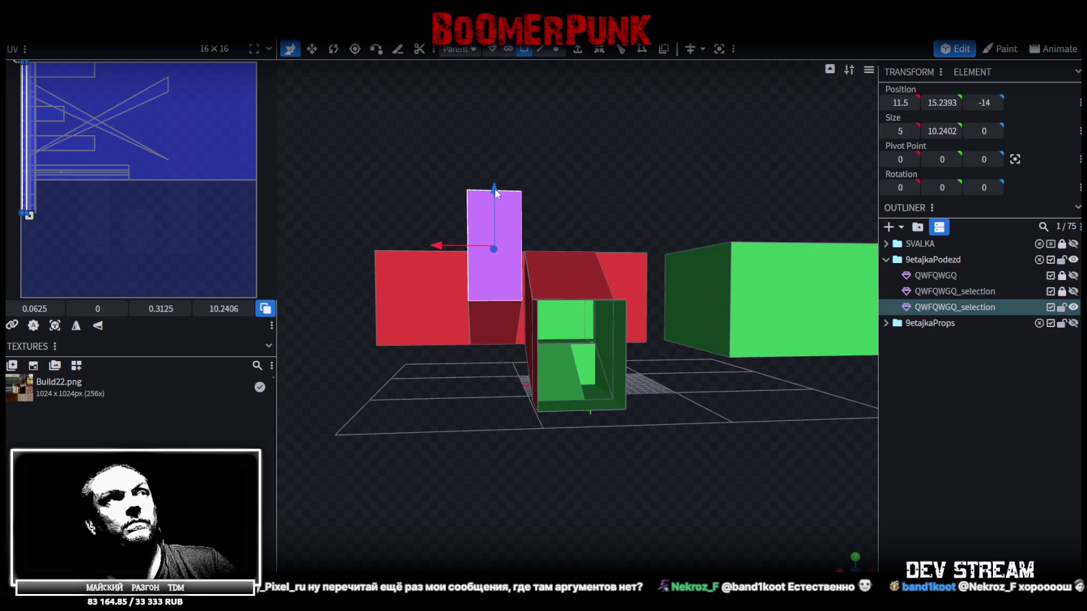
drag(496, 193, 502, 186)
mouse_move(603, 161)
mouse_down()
mouse_move(609, 183)
mouse_move(677, 202)
mouse_move(660, 196)
mouse_up()
- Extrude the face again in direction Z- out to Z -19
click(577, 49)
click(616, 564)
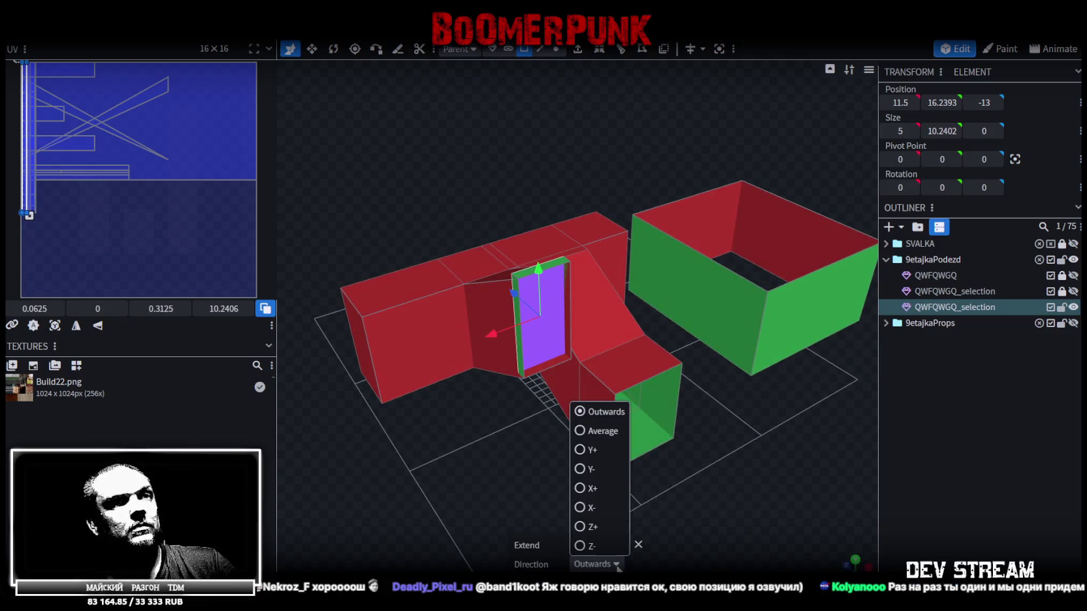
click(587, 546)
drag(691, 480, 744, 450)
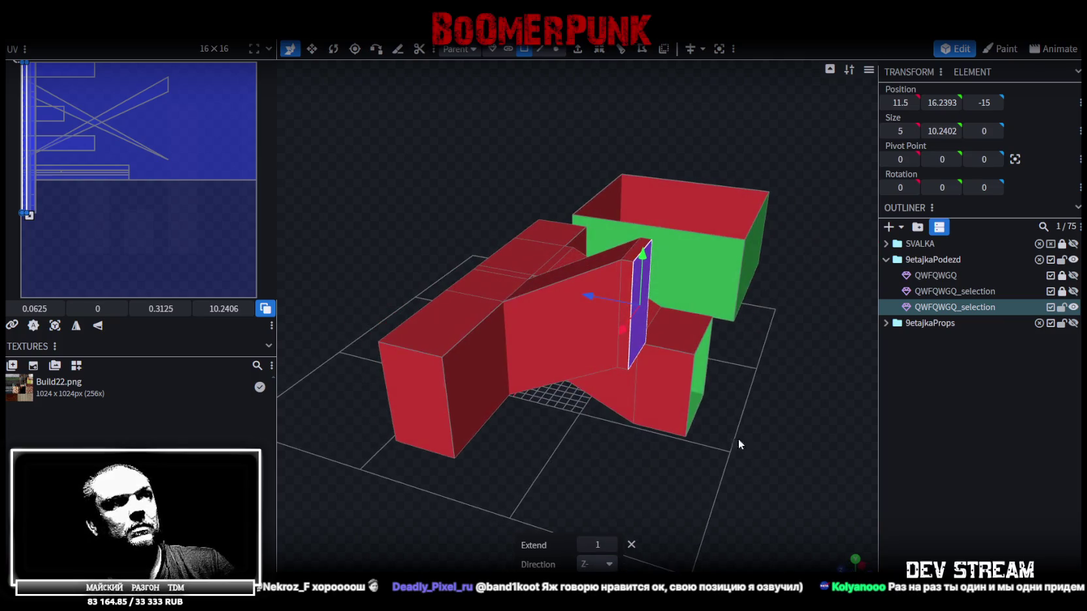
drag(592, 311, 640, 311)
mouse_move(765, 468)
mouse_down()
mouse_move(789, 497)
mouse_move(670, 462)
mouse_move(688, 511)
mouse_move(751, 526)
mouse_up()
scroll(679, 459, up, 2)
- In top view, select the left block's top-left vertex and undo a trial move
key(KP_7)
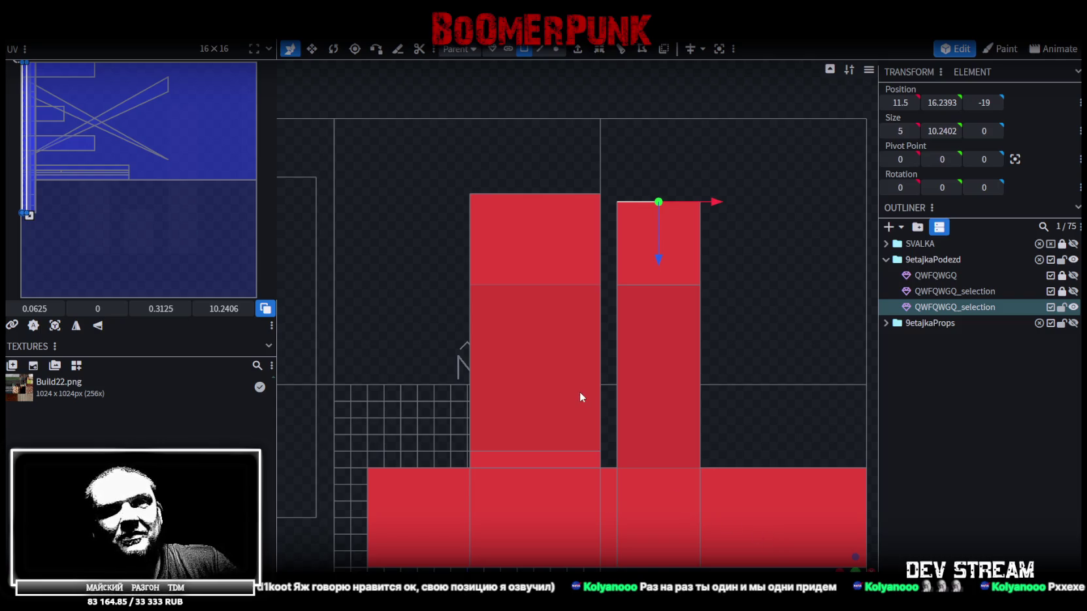
scroll(579, 392, up, 1)
right_drag(642, 387, 640, 444)
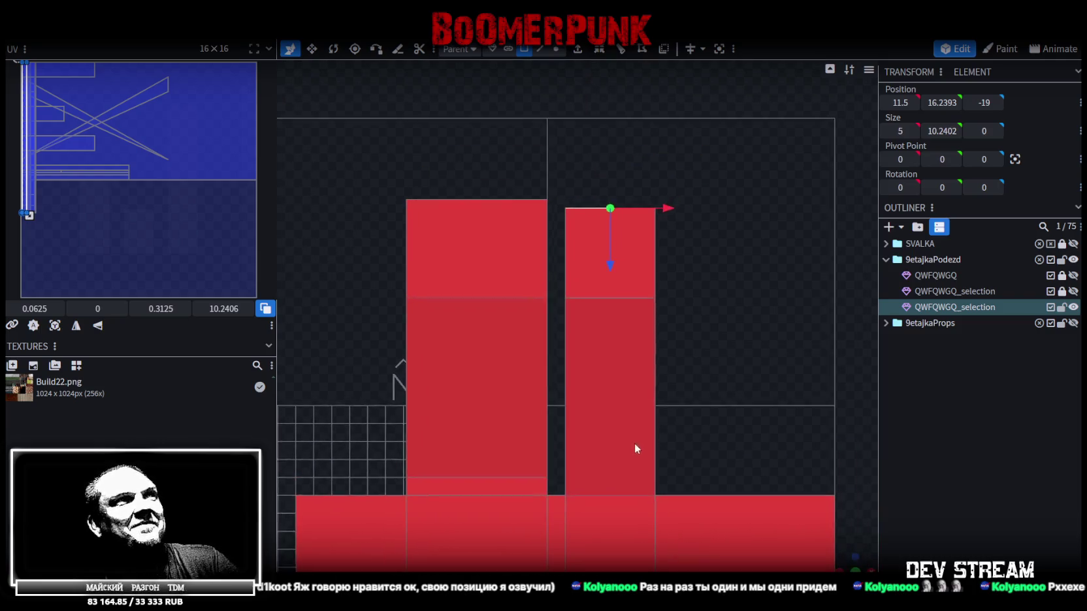
click(559, 50)
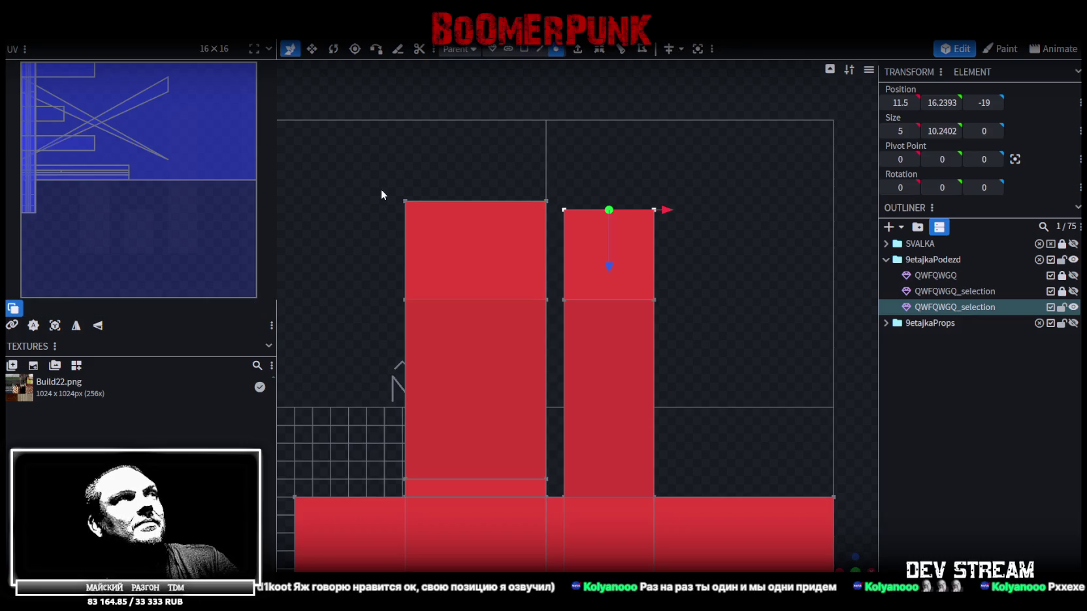
drag(382, 194, 441, 213)
drag(406, 257, 568, 154)
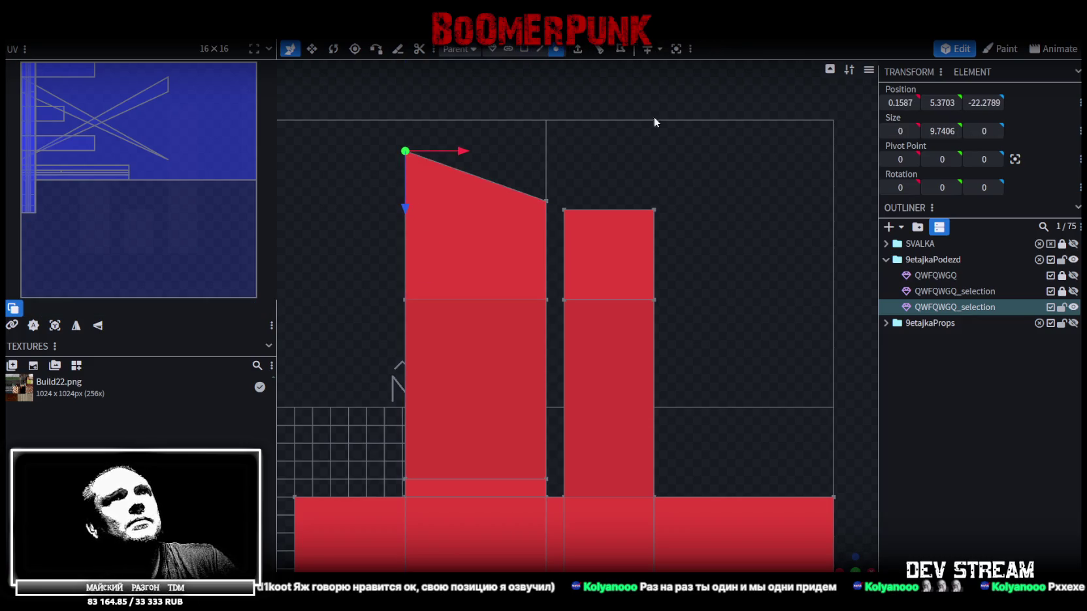
key(ctrl+z)
- Select both blocks' top vertices and give them a shared position value so the tops line up
click(969, 103)
drag(364, 173, 730, 249)
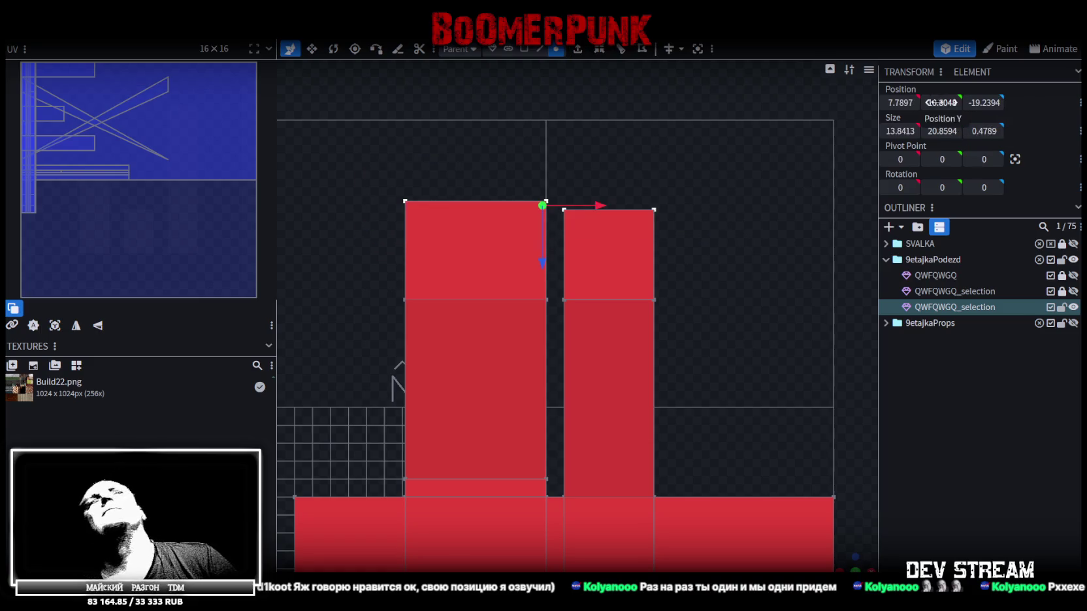
click(982, 103)
key(Return)
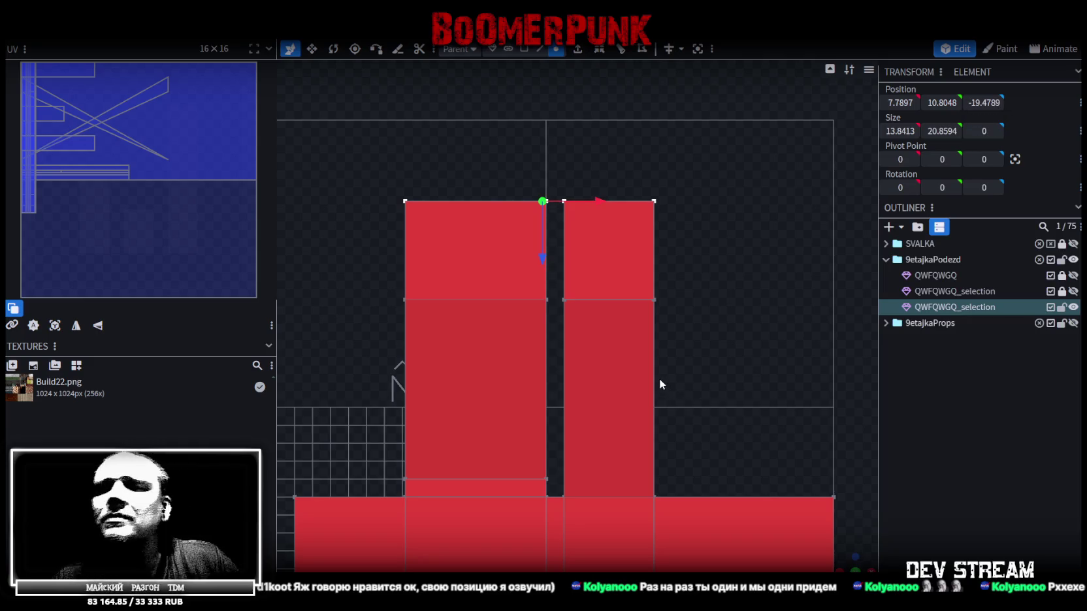
mouse_move(838, 541)
mouse_down()
mouse_move(602, 393)
mouse_move(564, 334)
mouse_move(558, 358)
mouse_move(586, 352)
mouse_move(522, 296)
mouse_move(521, 326)
mouse_move(438, 349)
mouse_move(611, 334)
mouse_move(653, 406)
mouse_move(659, 377)
mouse_move(721, 389)
mouse_move(493, 388)
mouse_up()
mouse_move(651, 446)
mouse_down()
mouse_move(668, 461)
mouse_move(653, 431)
mouse_up()
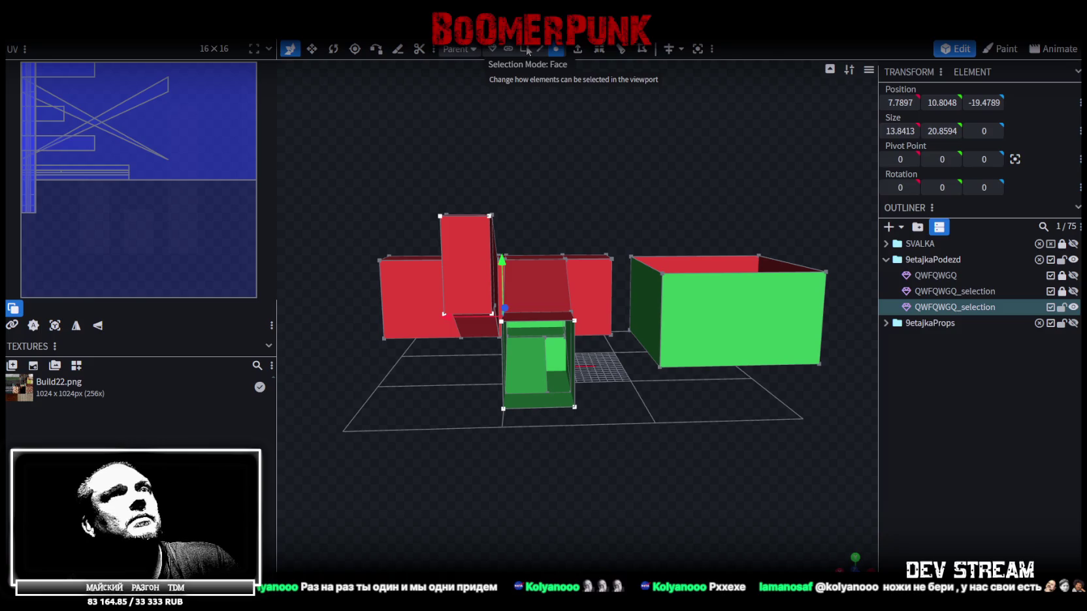
- Unhide QWFQWGQ_selection and stretch a selected wall face, deepening it from 6 to 7
click(1071, 294)
mouse_move(695, 486)
mouse_down()
mouse_move(677, 536)
mouse_move(728, 540)
mouse_move(819, 494)
mouse_move(751, 450)
mouse_move(710, 506)
mouse_up()
key(3)
click(523, 291)
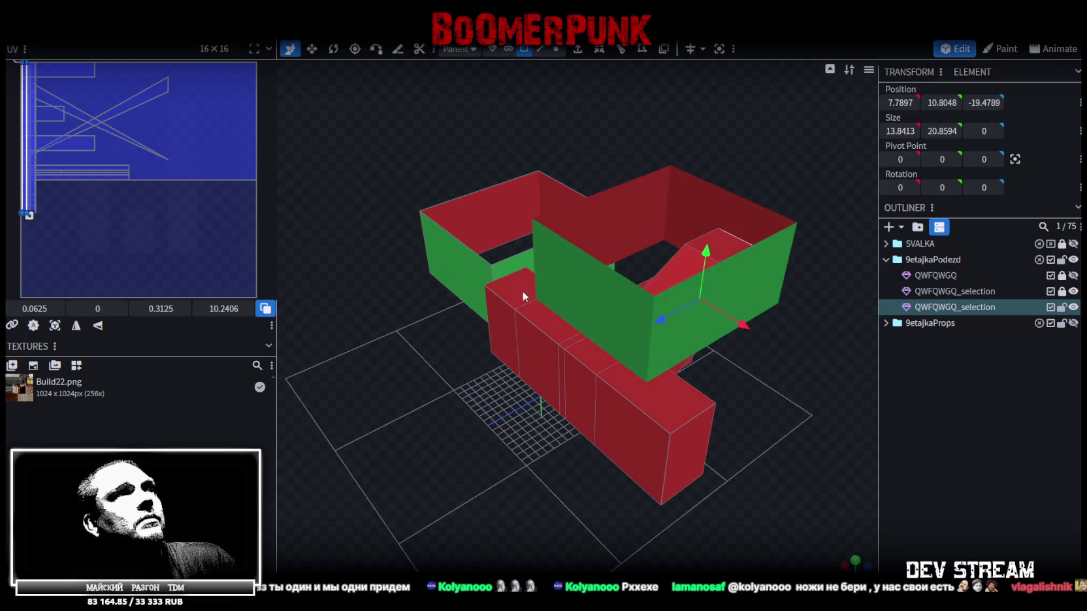
click(556, 326)
shift+click(584, 354)
drag(650, 393, 700, 432)
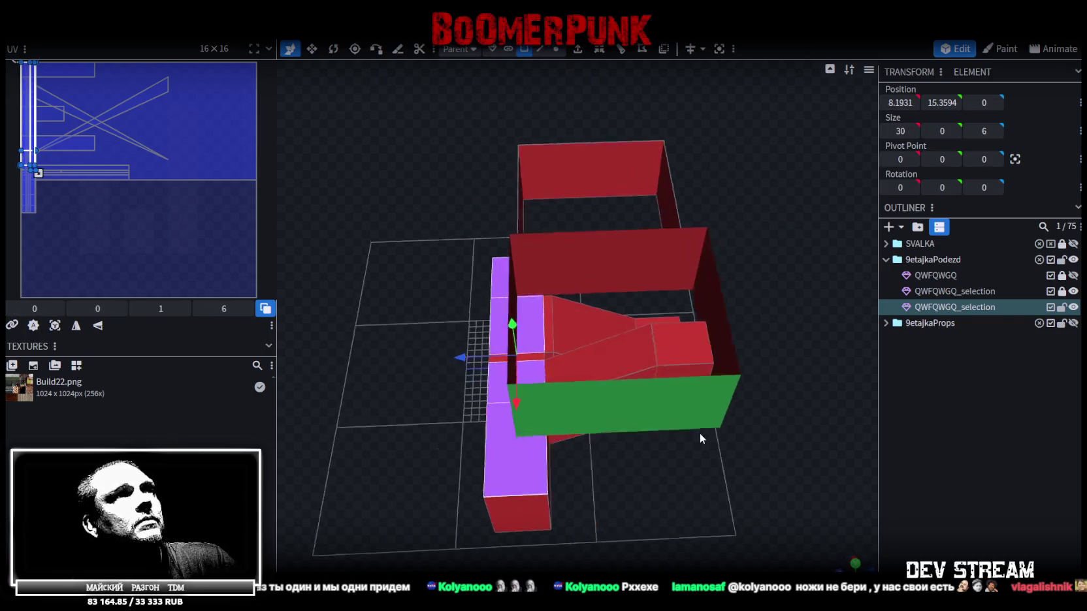
mouse_move(558, 333)
mouse_down()
mouse_move(590, 397)
mouse_move(675, 433)
mouse_move(553, 219)
mouse_move(543, 233)
mouse_move(738, 414)
mouse_move(648, 421)
mouse_move(498, 469)
mouse_move(526, 513)
mouse_move(709, 489)
mouse_move(643, 505)
mouse_move(704, 491)
mouse_move(688, 458)
mouse_move(651, 493)
mouse_move(591, 485)
mouse_move(533, 445)
mouse_move(485, 457)
mouse_up()
- Select the thin wall plane inside the block and zoom in from above
click(461, 285)
drag(462, 384, 604, 562)
scroll(596, 512, up, 1)
scroll(598, 502, up, 2)
scroll(599, 494, up, 3)
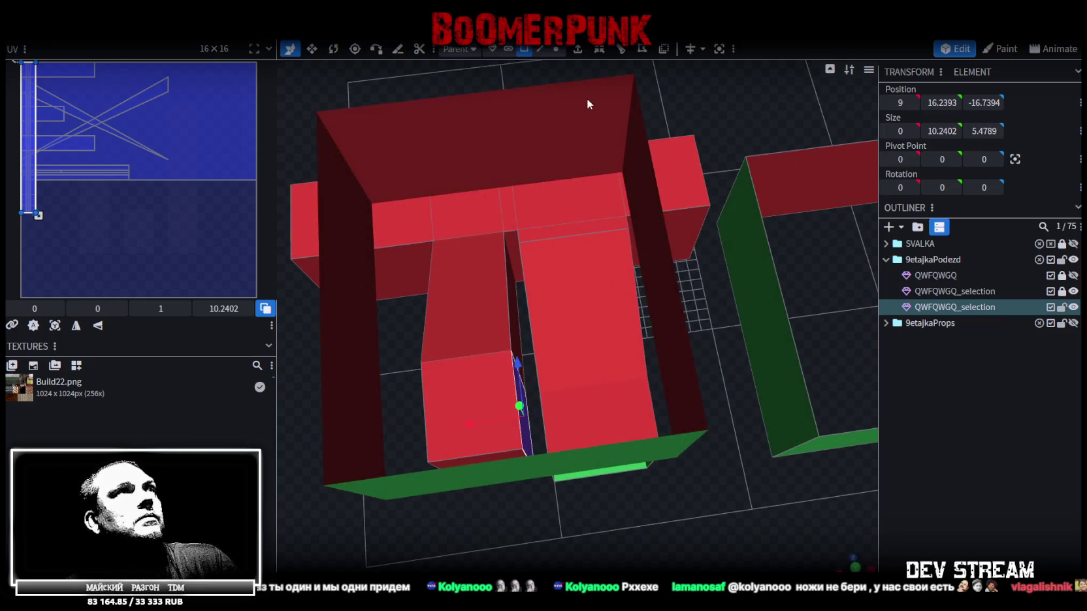
- Extrude the thin inner face twice in direction X- and pull it further along X
click(578, 52)
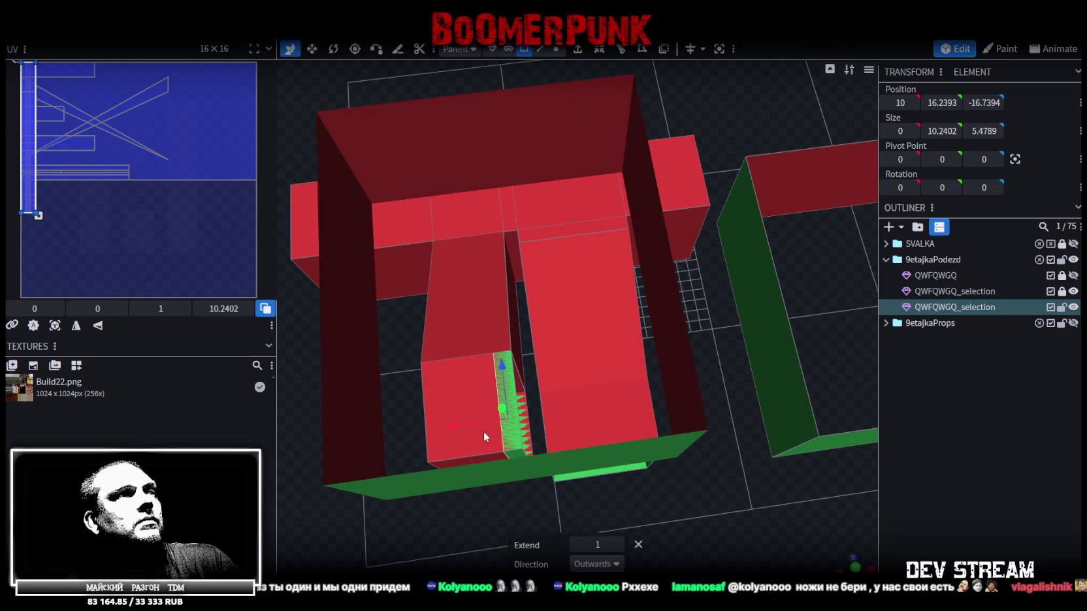
click(602, 564)
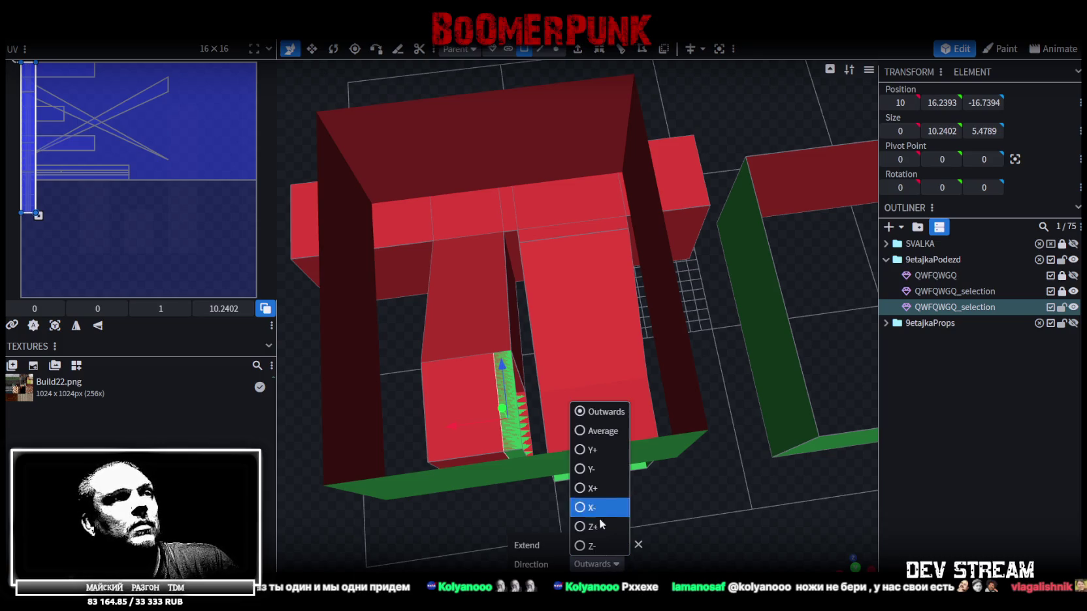
click(592, 473)
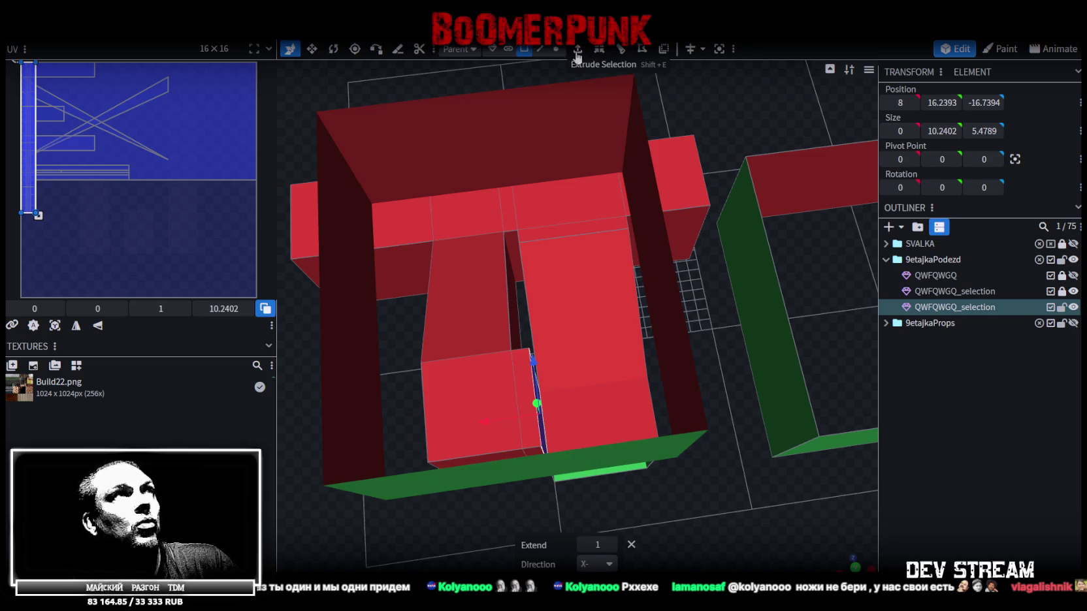
click(621, 50)
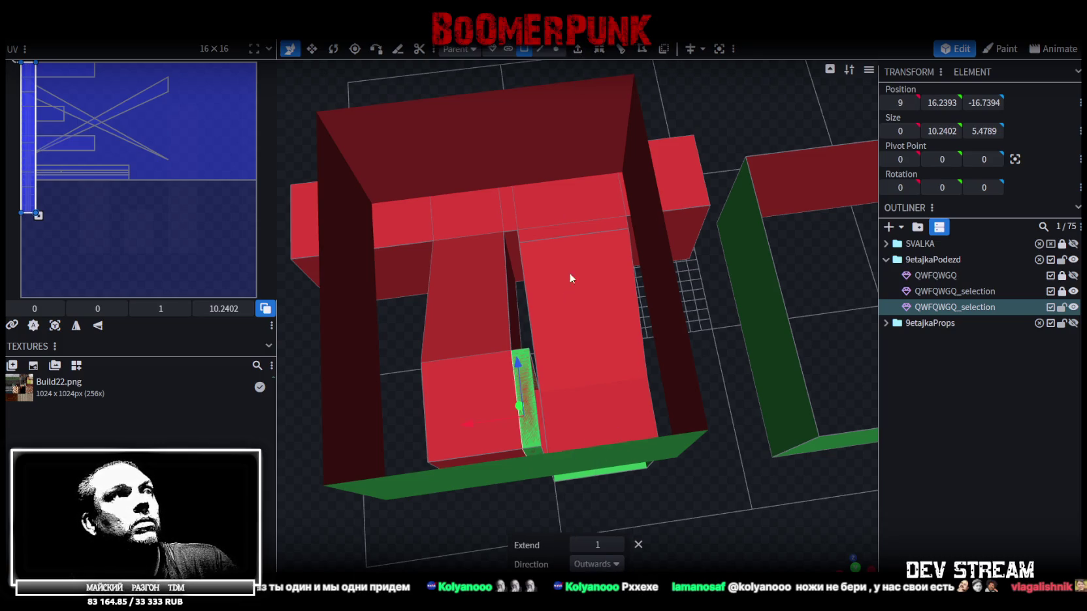
click(595, 564)
click(581, 514)
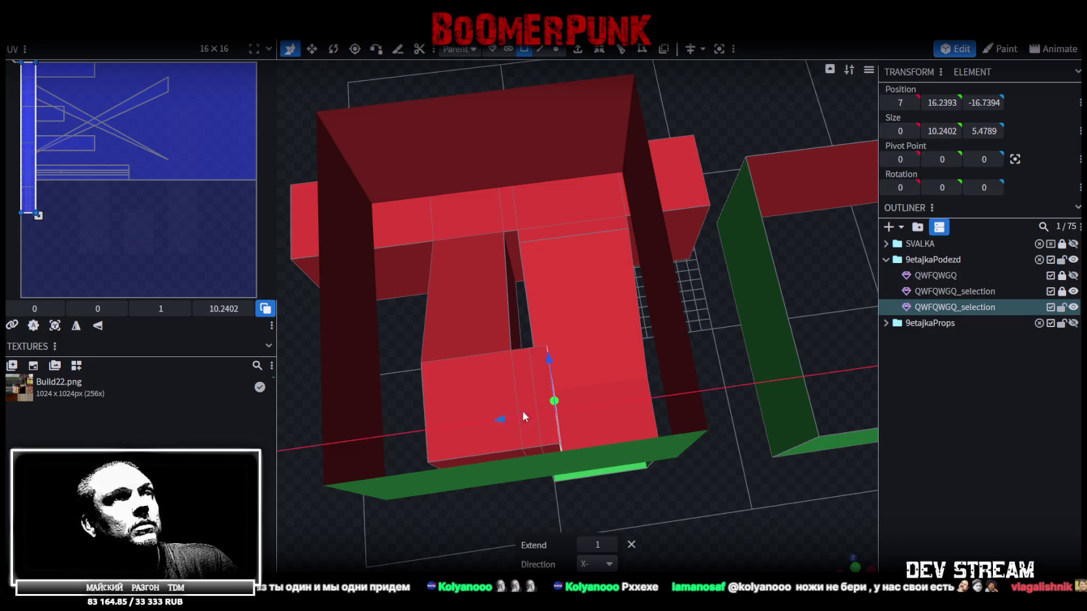
drag(516, 412, 657, 391)
- Undo the last height change and start editing the X position value
drag(679, 531, 653, 441)
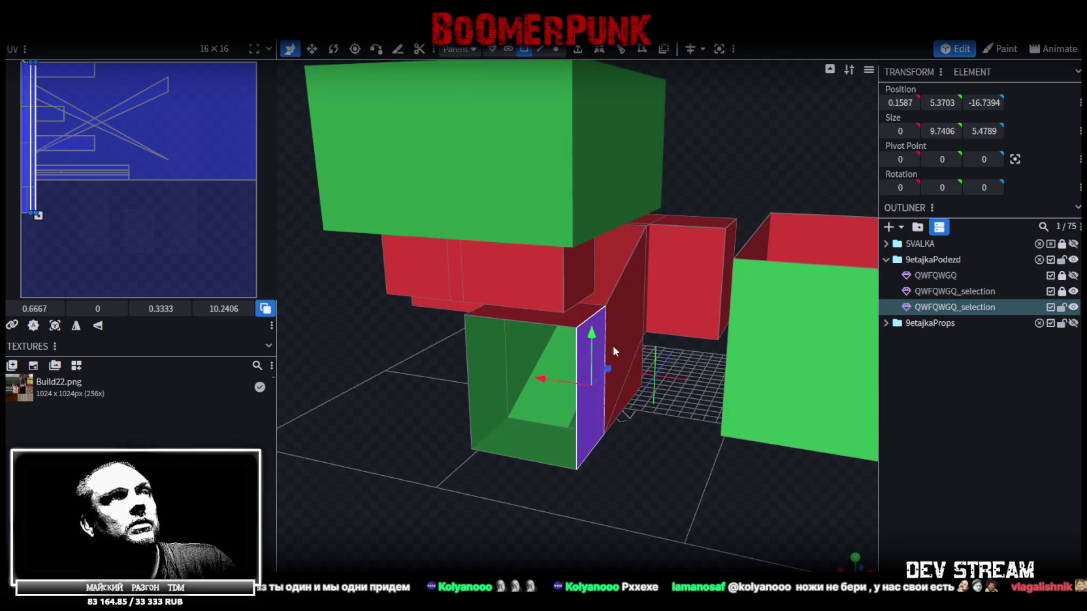
mouse_move(647, 484)
mouse_down()
mouse_move(599, 522)
mouse_move(627, 410)
mouse_move(598, 240)
mouse_up()
key(ctrl+z)
click(896, 102)
mouse_move(728, 427)
mouse_down()
mouse_move(658, 433)
mouse_move(798, 551)
mouse_move(763, 488)
mouse_move(733, 512)
mouse_move(770, 509)
mouse_move(779, 472)
mouse_move(826, 443)
mouse_move(795, 363)
mouse_move(808, 408)
mouse_move(826, 395)
mouse_up()
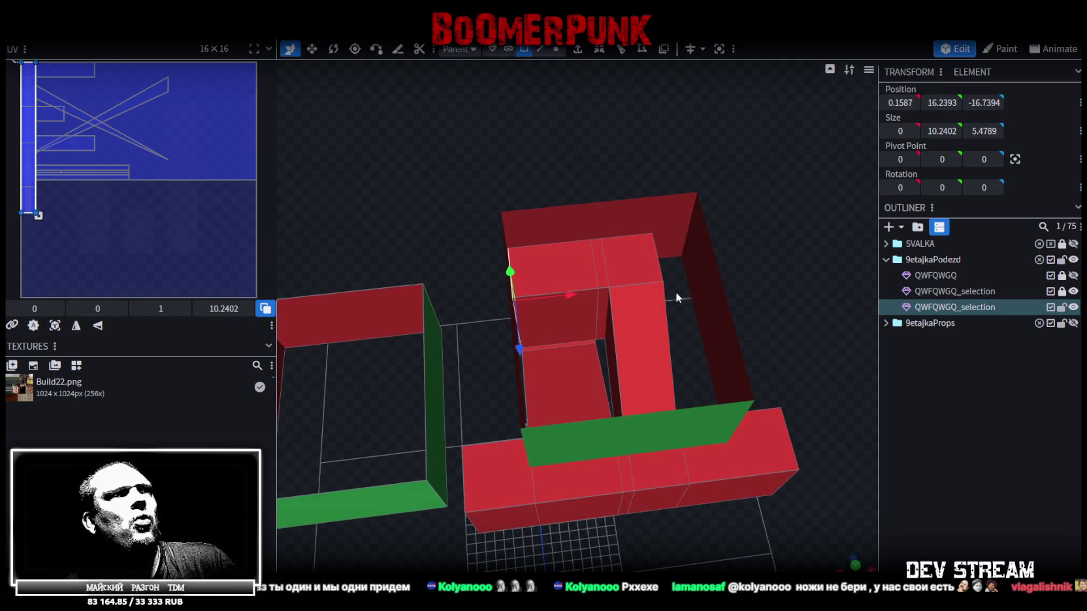
- Set the X position to 3 and select a cube face inside the entrance block
text(3)
key(Return)
mouse_move(789, 326)
mouse_down()
mouse_move(793, 268)
mouse_move(647, 285)
mouse_up()
click(593, 317)
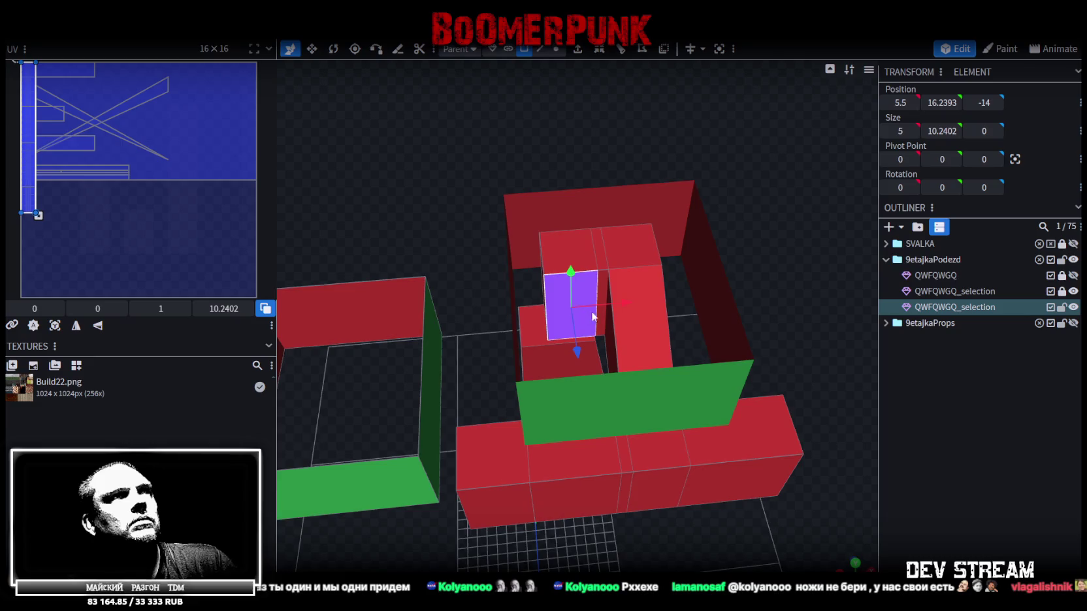
mouse_move(770, 275)
mouse_down()
mouse_move(628, 283)
mouse_move(744, 324)
mouse_move(721, 343)
mouse_move(760, 380)
mouse_move(783, 329)
mouse_move(717, 381)
mouse_up()
click(717, 381)
mouse_move(724, 469)
mouse_down()
mouse_move(843, 485)
mouse_move(759, 401)
mouse_move(770, 368)
mouse_move(766, 413)
mouse_move(751, 338)
mouse_move(728, 337)
mouse_move(662, 266)
mouse_move(717, 301)
mouse_move(717, 318)
mouse_move(615, 88)
mouse_up()
- Extrude the face toward X+, lengthening it 9 units to X 24, then select its small end face
click(578, 51)
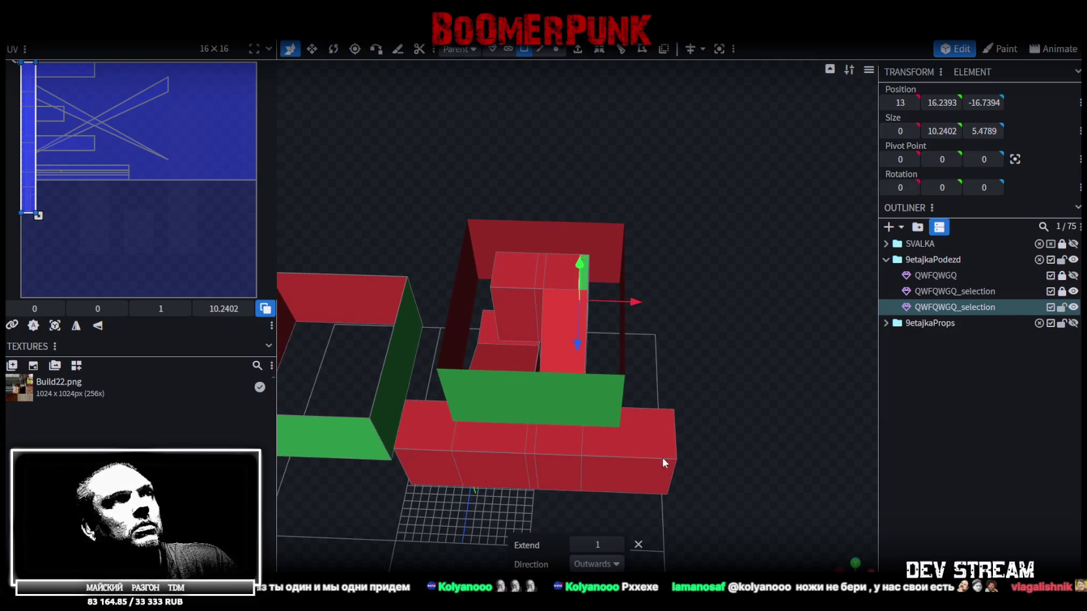
click(617, 566)
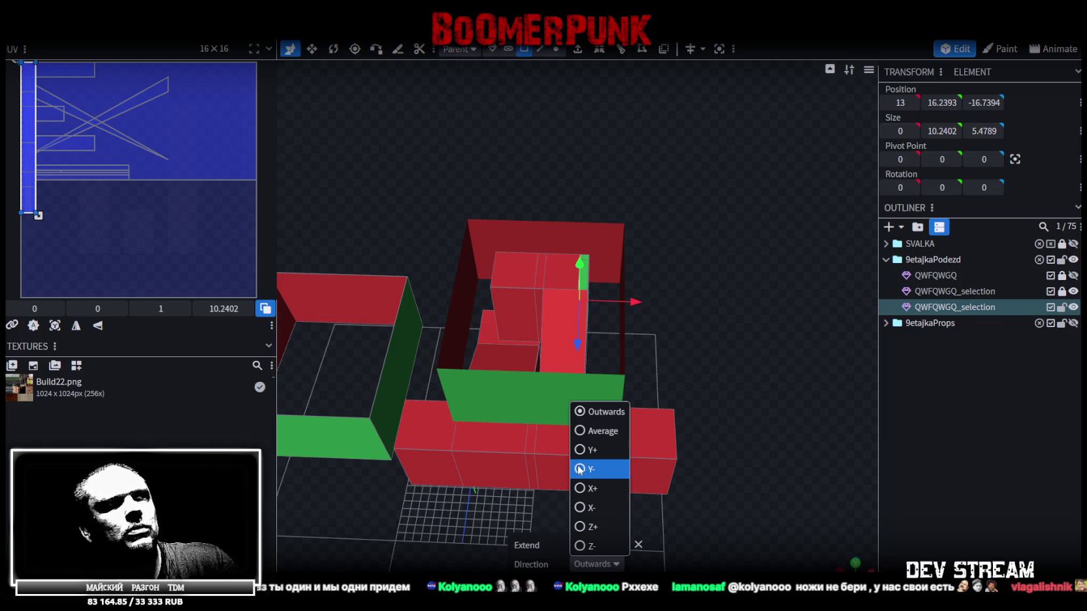
click(588, 487)
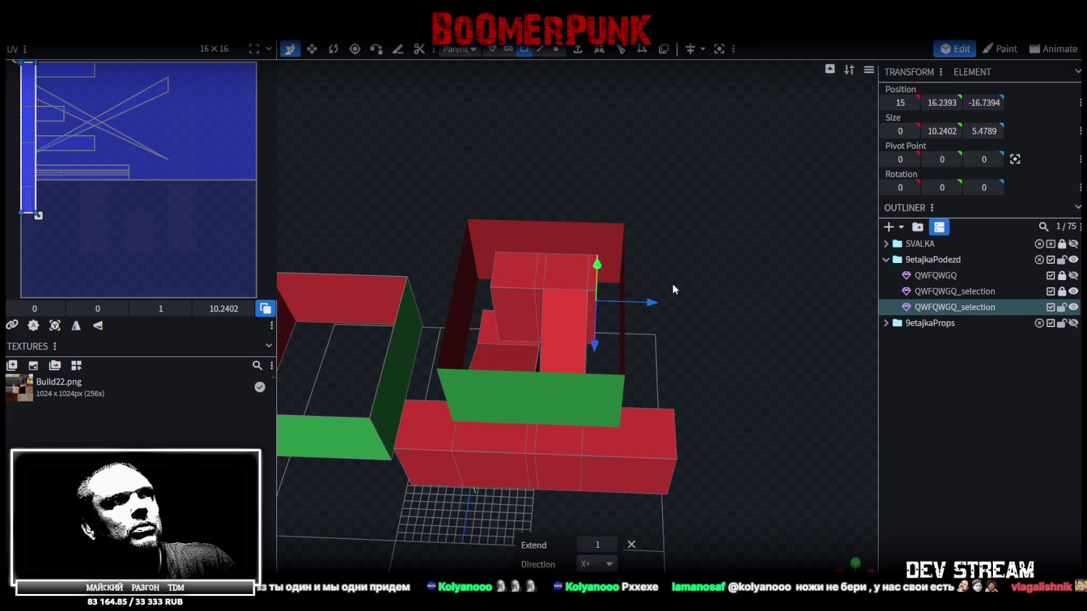
drag(652, 305, 727, 308)
mouse_move(750, 396)
mouse_down()
mouse_move(745, 458)
mouse_move(697, 443)
mouse_move(685, 375)
mouse_move(617, 462)
mouse_up()
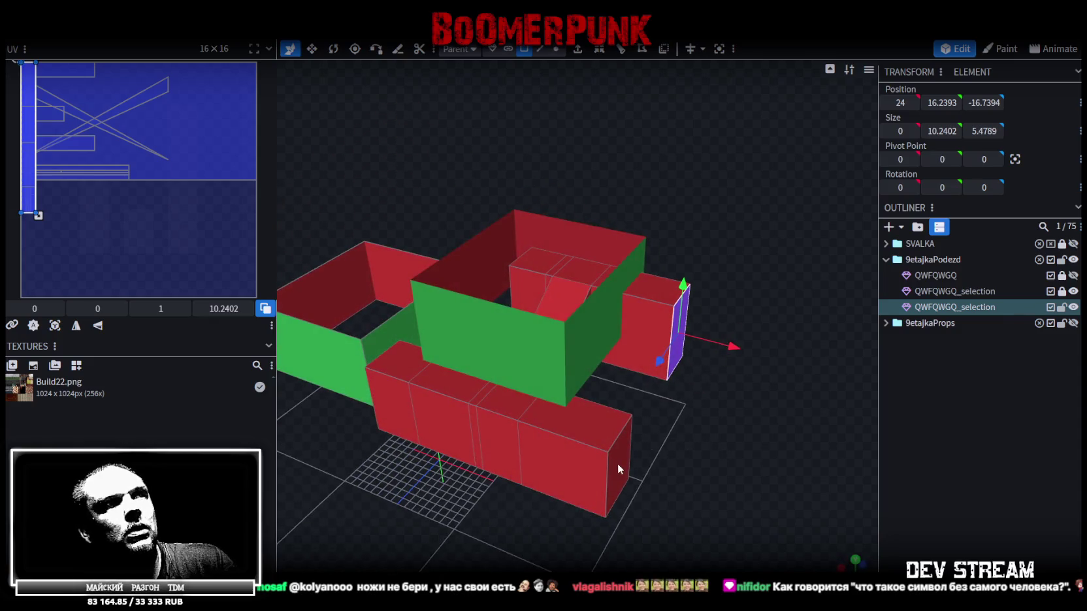
click(621, 462)
click(679, 307)
mouse_move(516, 506)
mouse_down()
mouse_move(544, 493)
mouse_move(681, 547)
mouse_move(690, 494)
mouse_move(688, 521)
mouse_move(525, 251)
mouse_up()
click(524, 254)
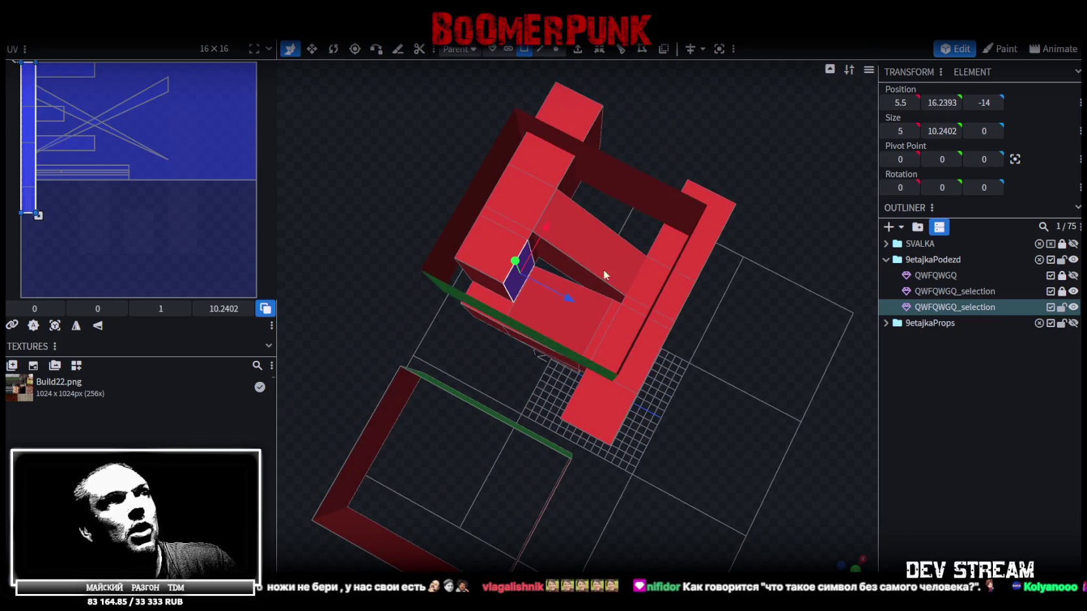
- Extrude the small end face 12 units along Z and lift it 4 units to Y 20.2393
click(577, 49)
drag(559, 289, 667, 332)
mouse_move(727, 379)
mouse_down()
mouse_move(433, 271)
mouse_move(413, 275)
mouse_move(572, 198)
mouse_up()
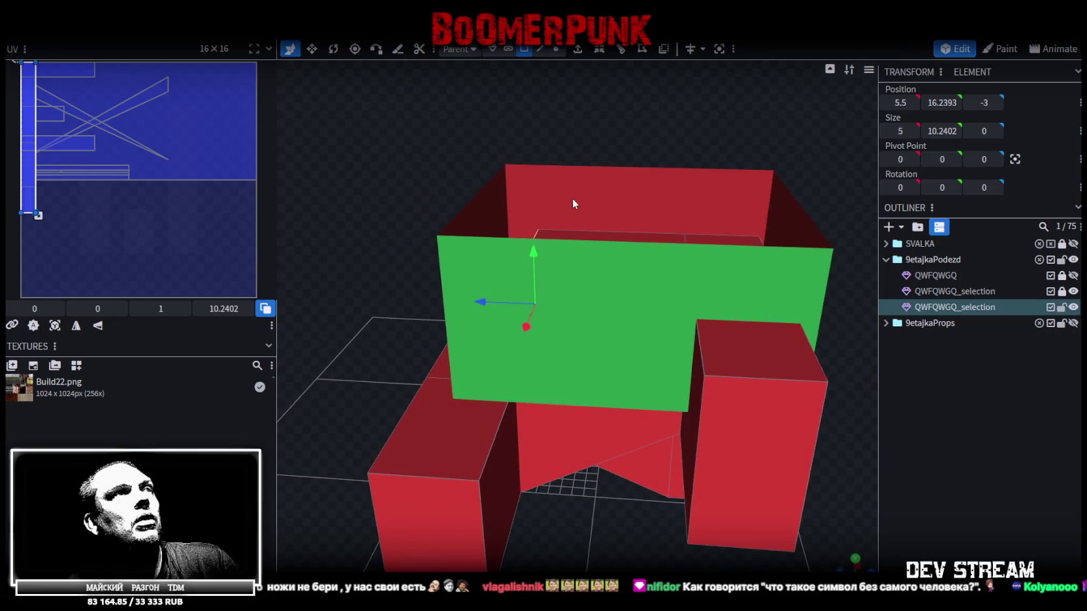
mouse_move(533, 253)
mouse_down()
mouse_move(538, 197)
mouse_move(421, 79)
mouse_up()
mouse_move(540, 203)
mouse_down()
mouse_move(385, 282)
mouse_move(392, 254)
mouse_move(416, 314)
mouse_move(364, 363)
mouse_move(422, 361)
mouse_move(591, 317)
mouse_move(755, 324)
mouse_up()
drag(607, 178, 607, 167)
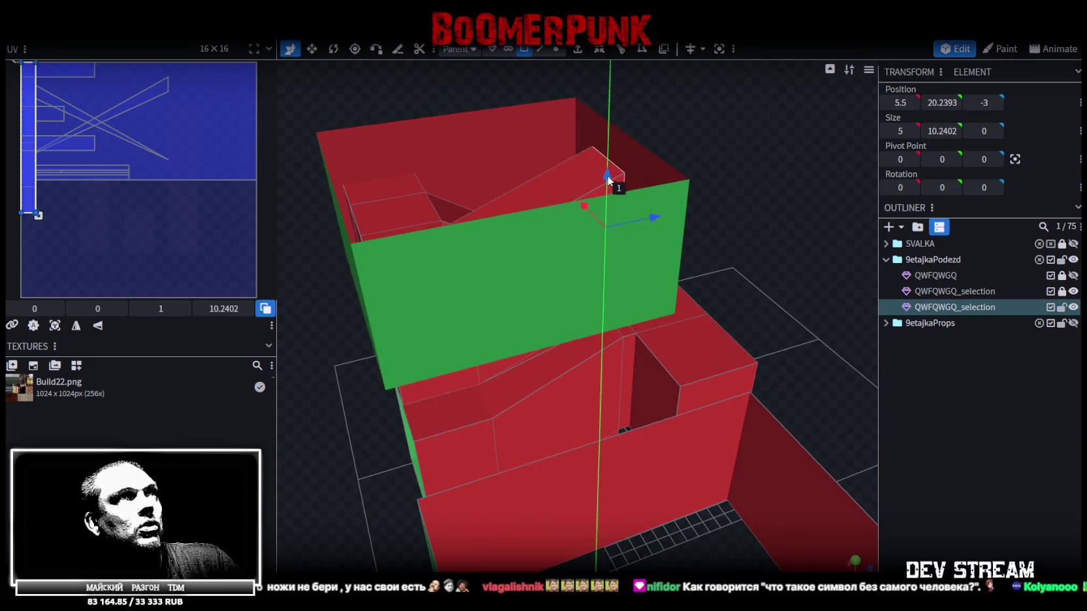
mouse_move(745, 176)
mouse_down()
mouse_move(741, 142)
mouse_move(696, 130)
mouse_move(418, 157)
mouse_move(376, 174)
mouse_move(444, 165)
mouse_move(368, 189)
mouse_move(388, 197)
mouse_move(423, 181)
mouse_move(340, 228)
mouse_move(468, 142)
mouse_move(444, 102)
mouse_move(417, 133)
mouse_move(407, 175)
mouse_move(445, 192)
mouse_move(426, 183)
mouse_up()
mouse_move(738, 181)
mouse_down()
mouse_move(747, 162)
mouse_move(788, 178)
mouse_move(811, 157)
mouse_up()
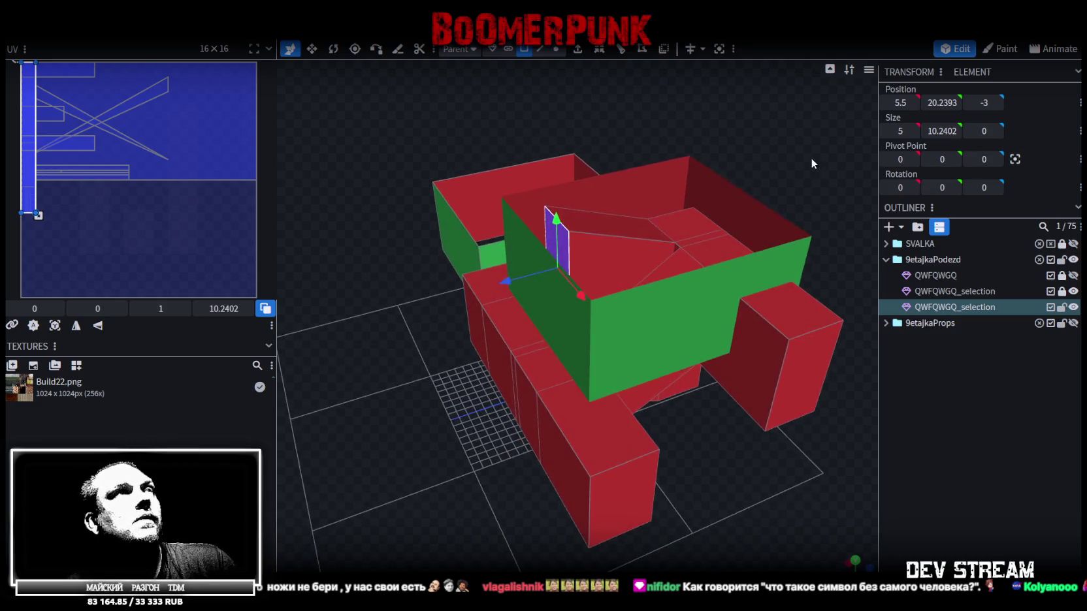
click(577, 49)
click(622, 565)
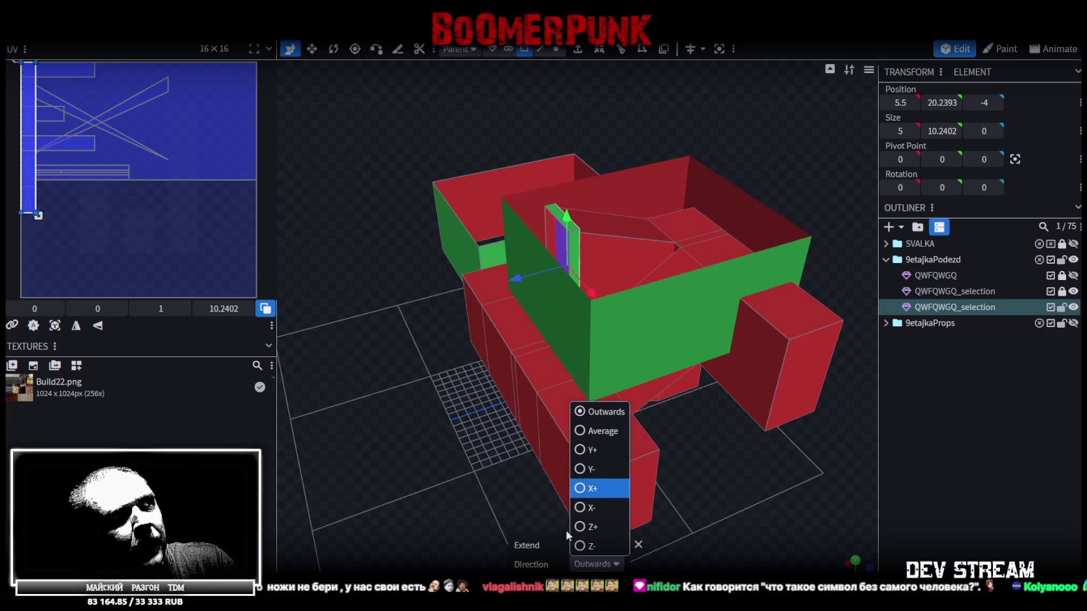
click(594, 526)
mouse_move(493, 291)
mouse_down()
mouse_move(433, 312)
mouse_move(415, 408)
mouse_up()
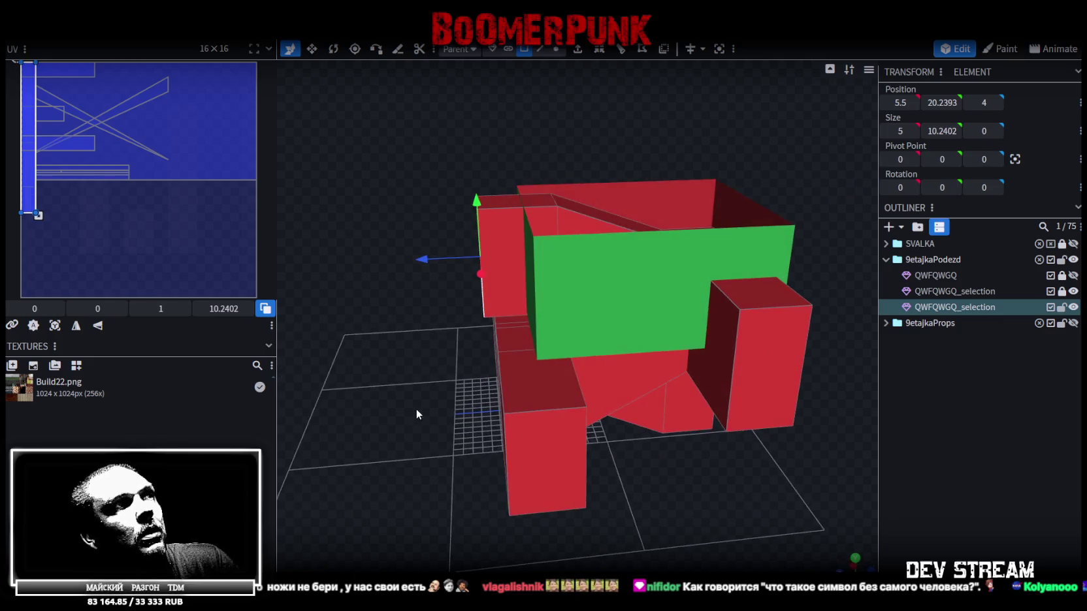
drag(430, 257, 407, 421)
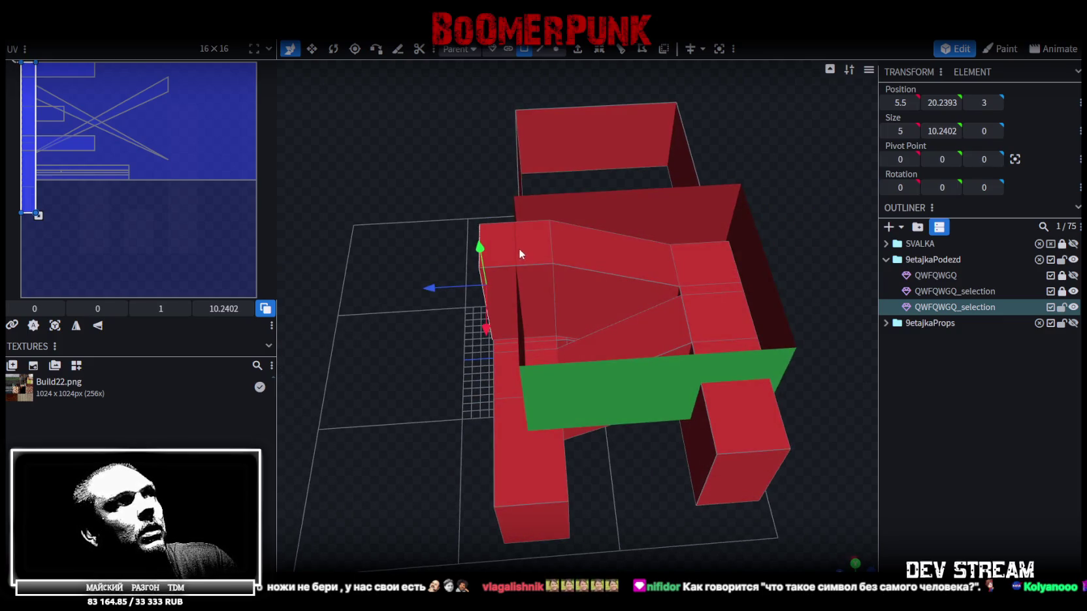
click(516, 245)
shift+click(711, 284)
shift+click(749, 433)
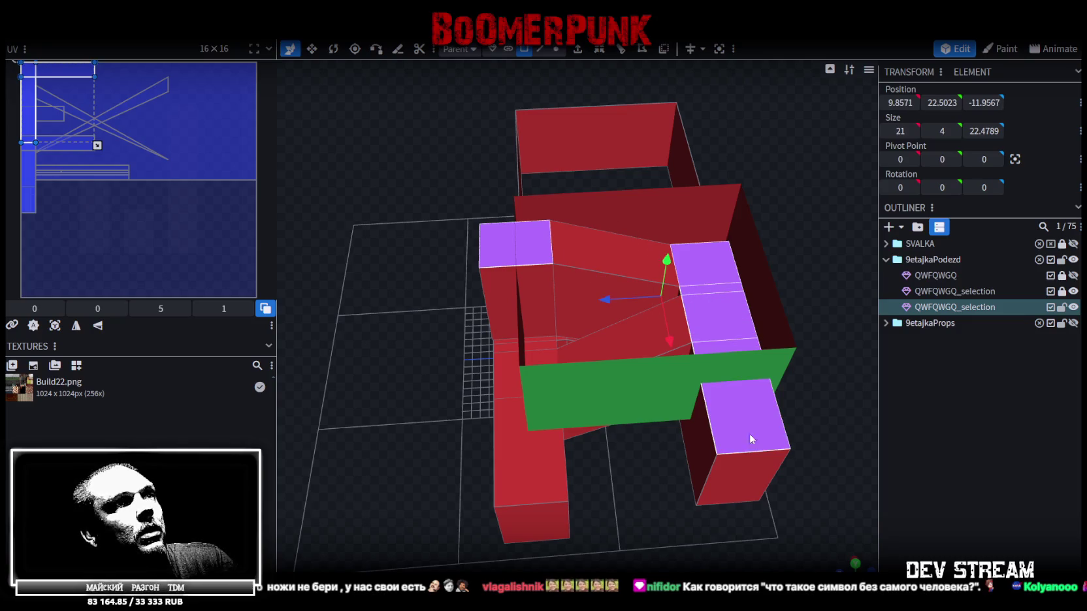
mouse_move(749, 433)
mouse_down()
mouse_move(849, 337)
mouse_move(725, 226)
mouse_up()
drag(658, 167, 655, 174)
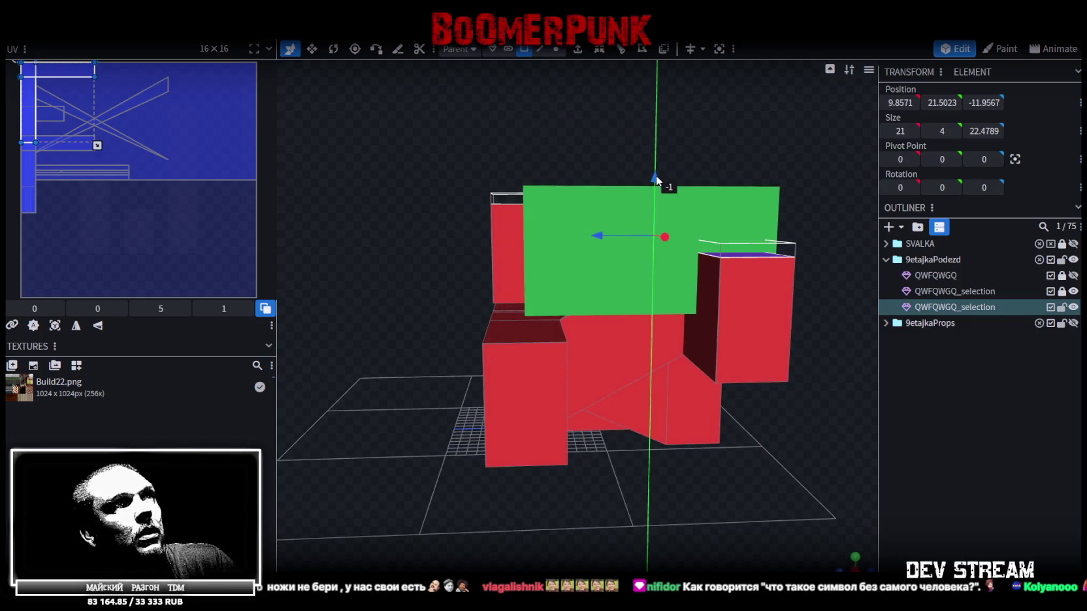
mouse_move(716, 495)
mouse_down()
mouse_move(720, 507)
mouse_move(564, 407)
mouse_up()
click(534, 338)
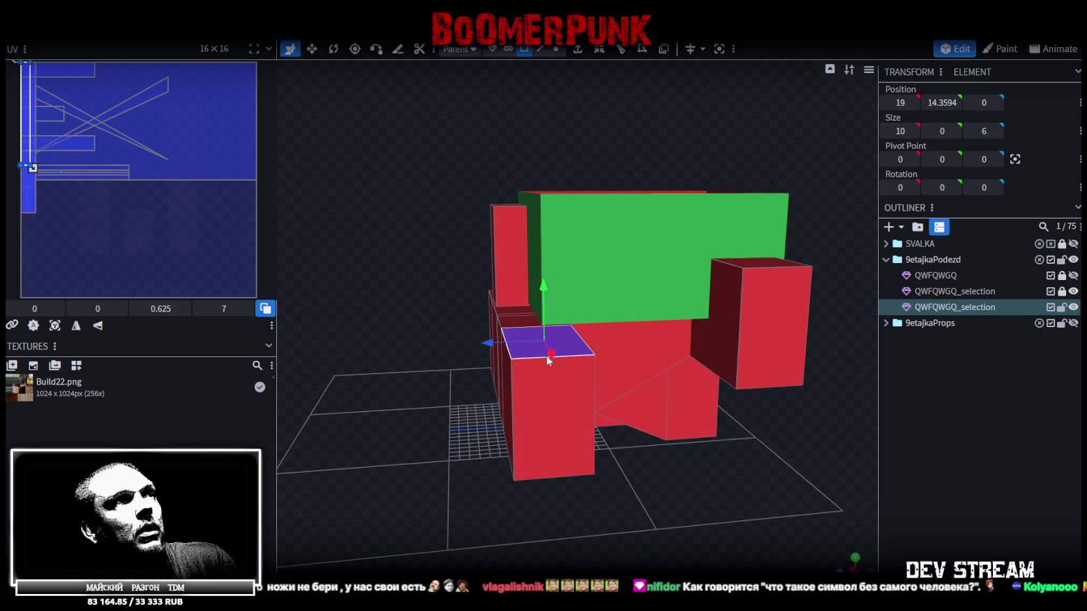
drag(534, 338, 669, 485)
click(542, 370)
mouse_move(432, 248)
mouse_down()
mouse_move(385, 327)
mouse_move(572, 406)
mouse_up()
click(498, 426)
mouse_move(696, 495)
mouse_down()
mouse_move(619, 494)
mouse_move(644, 492)
mouse_move(652, 436)
mouse_move(614, 284)
mouse_up()
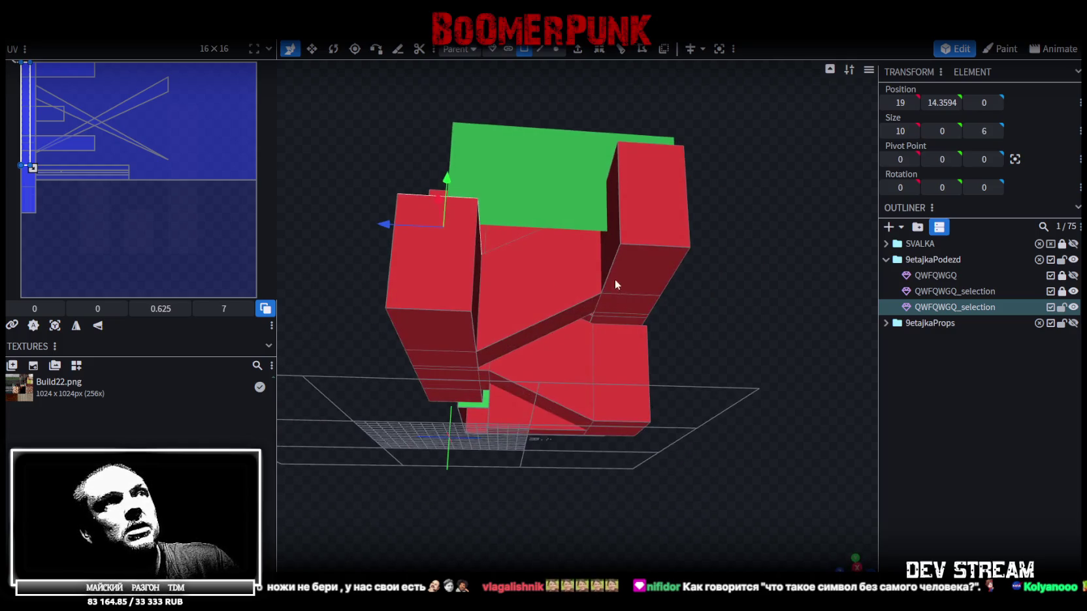
click(647, 259)
mouse_move(779, 209)
mouse_down()
mouse_move(781, 318)
mouse_move(660, 379)
mouse_up()
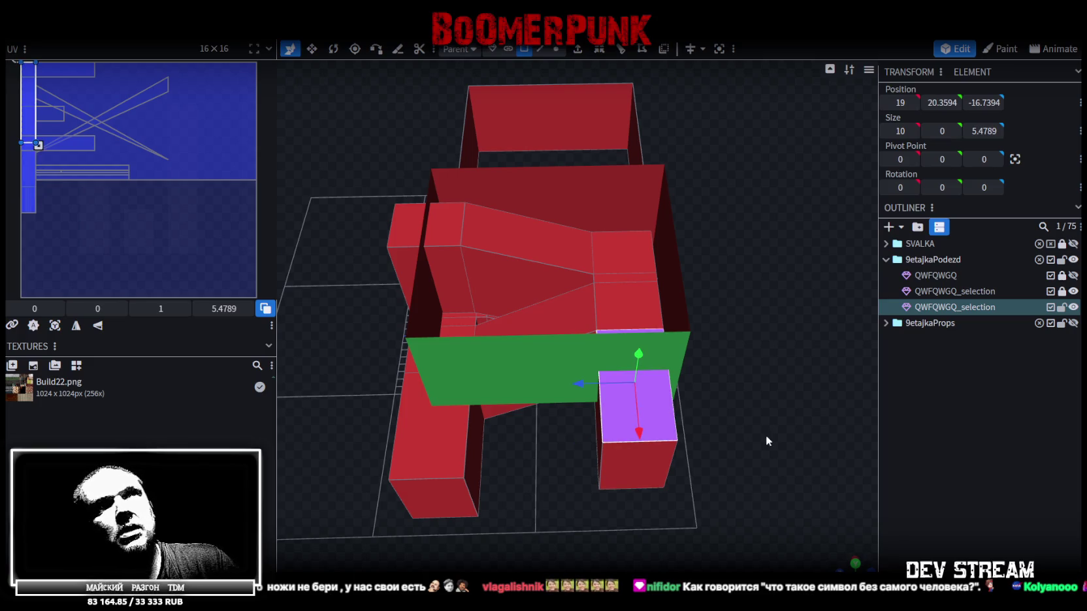
drag(760, 432, 736, 359)
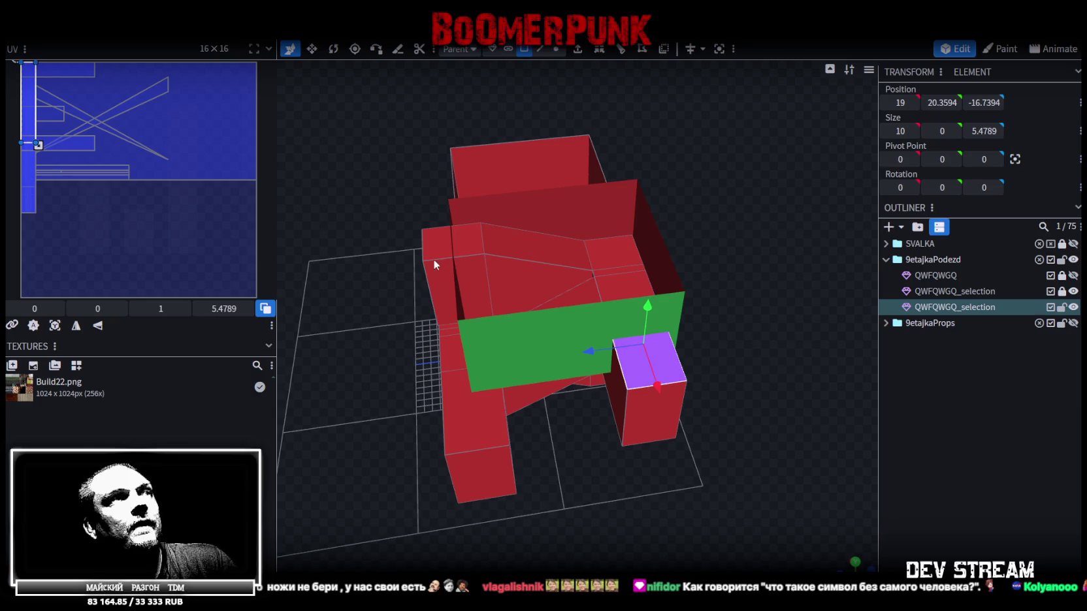
click(434, 260)
mouse_move(371, 326)
mouse_down()
mouse_move(435, 224)
mouse_move(496, 262)
mouse_up()
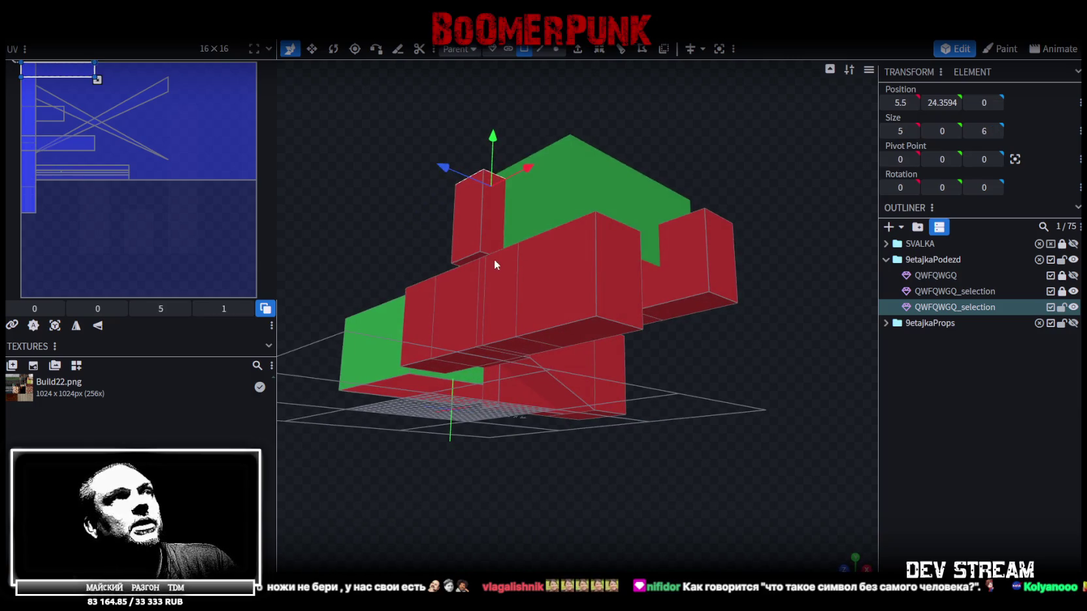
click(475, 257)
mouse_move(418, 206)
mouse_down()
mouse_move(346, 299)
mouse_move(435, 239)
mouse_move(483, 227)
mouse_move(479, 241)
mouse_move(502, 198)
mouse_move(492, 218)
mouse_up()
scroll(492, 217, up, 2)
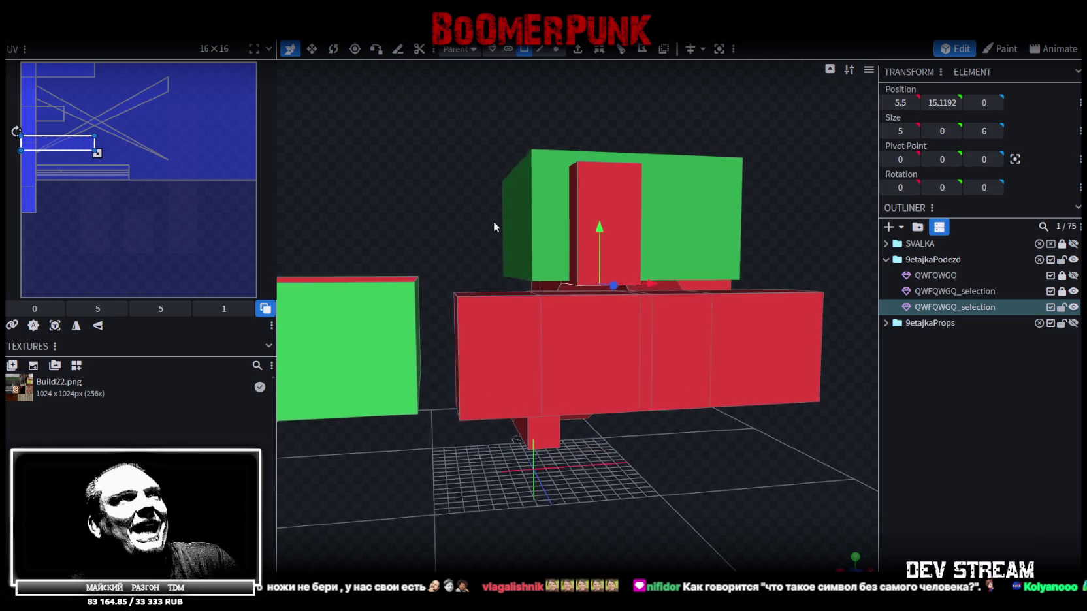
scroll(493, 221, up, 2)
scroll(522, 223, up, 3)
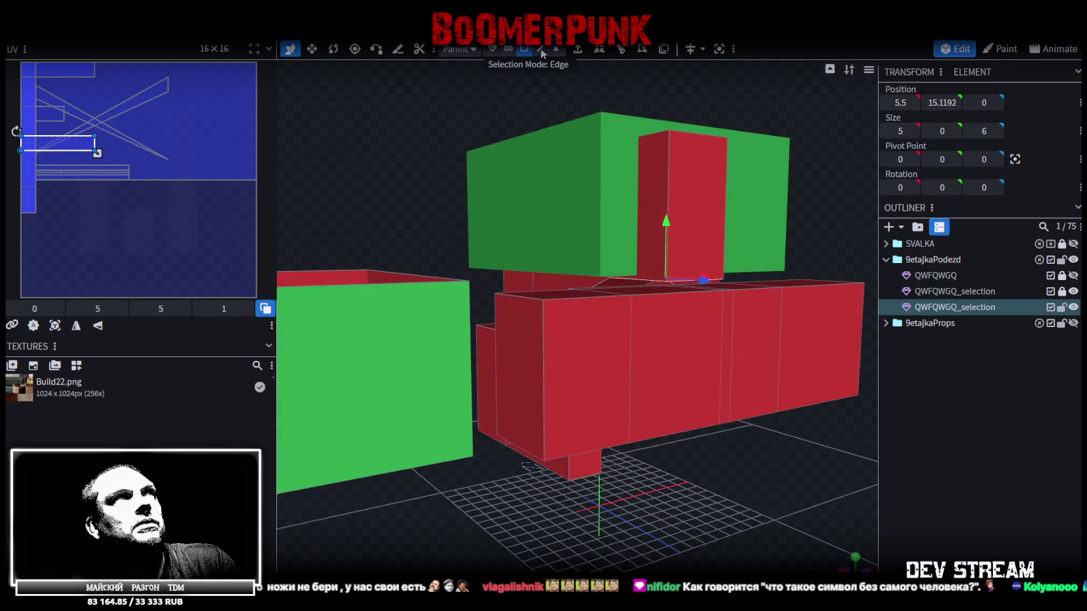
click(541, 50)
click(618, 275)
click(605, 275)
mouse_move(504, 267)
mouse_down()
mouse_move(438, 201)
mouse_move(418, 220)
mouse_move(421, 280)
mouse_up()
click(444, 298)
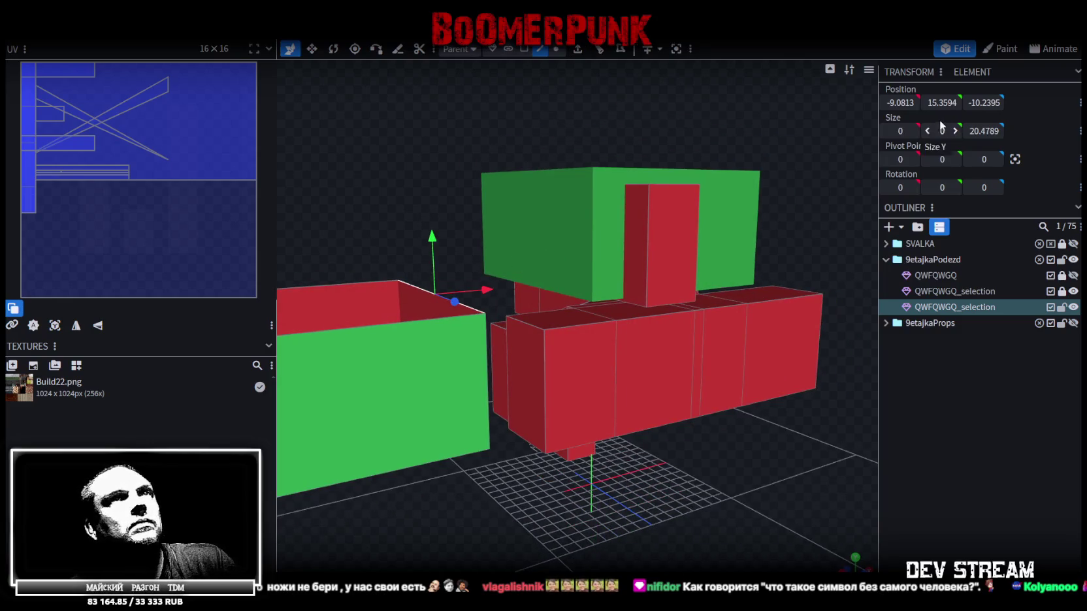
drag(785, 490, 761, 480)
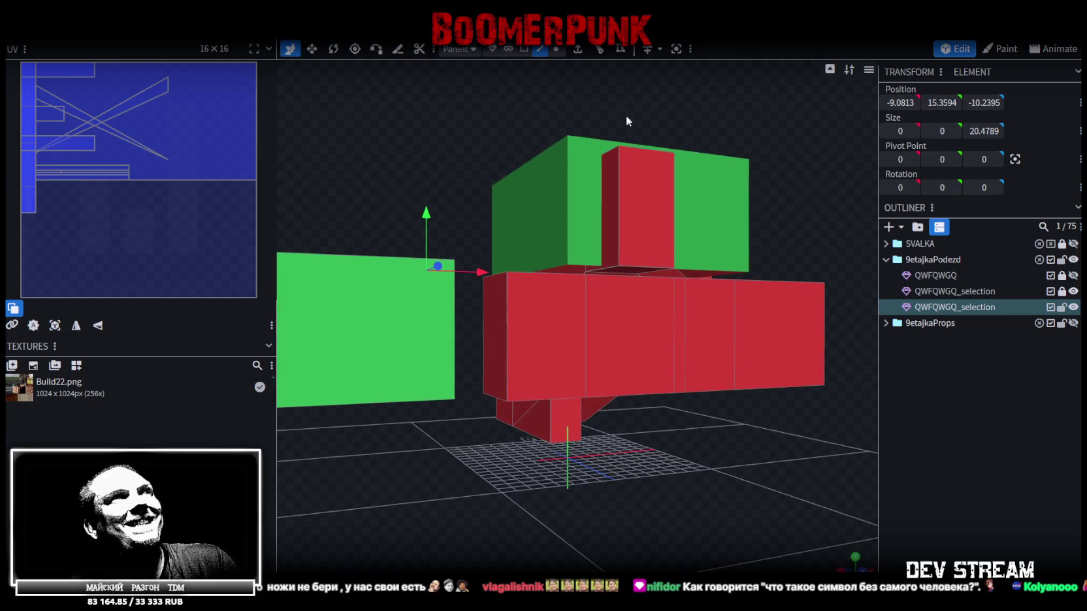
click(523, 49)
click(641, 267)
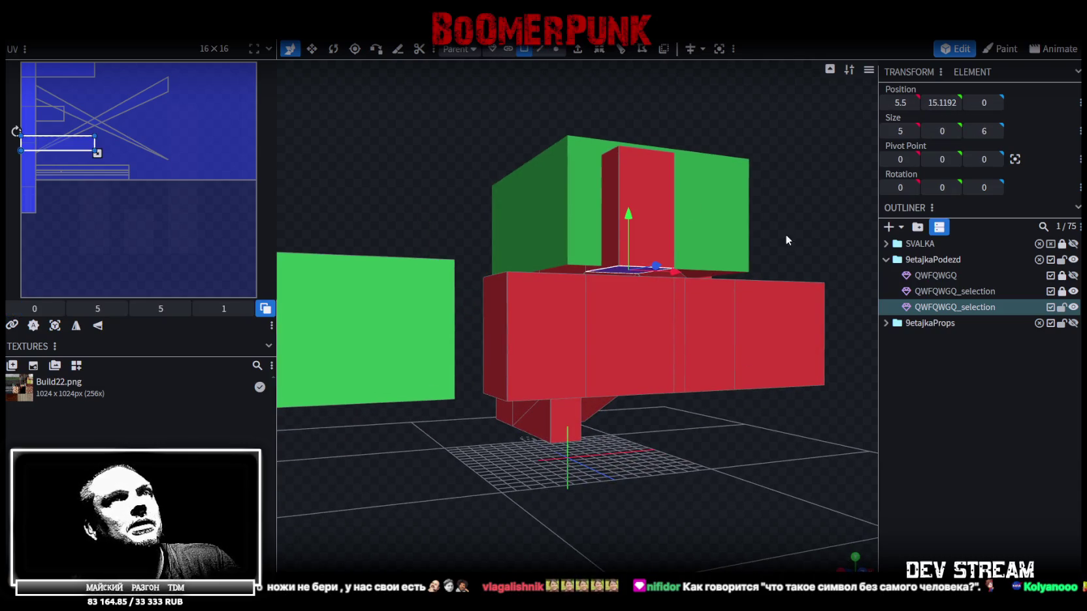
mouse_move(706, 491)
mouse_down()
mouse_move(404, 483)
mouse_move(579, 489)
mouse_move(649, 521)
mouse_move(740, 542)
mouse_move(675, 492)
mouse_move(721, 505)
mouse_move(535, 294)
mouse_up()
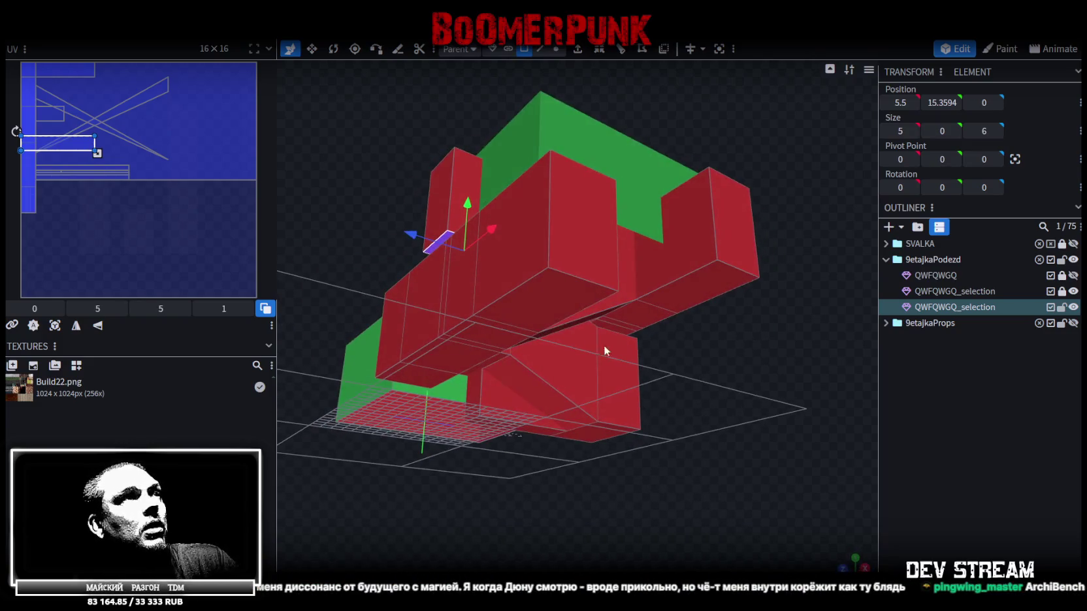
- Select the flat plate face and move it out to the right of the entrance to X 34
click(533, 286)
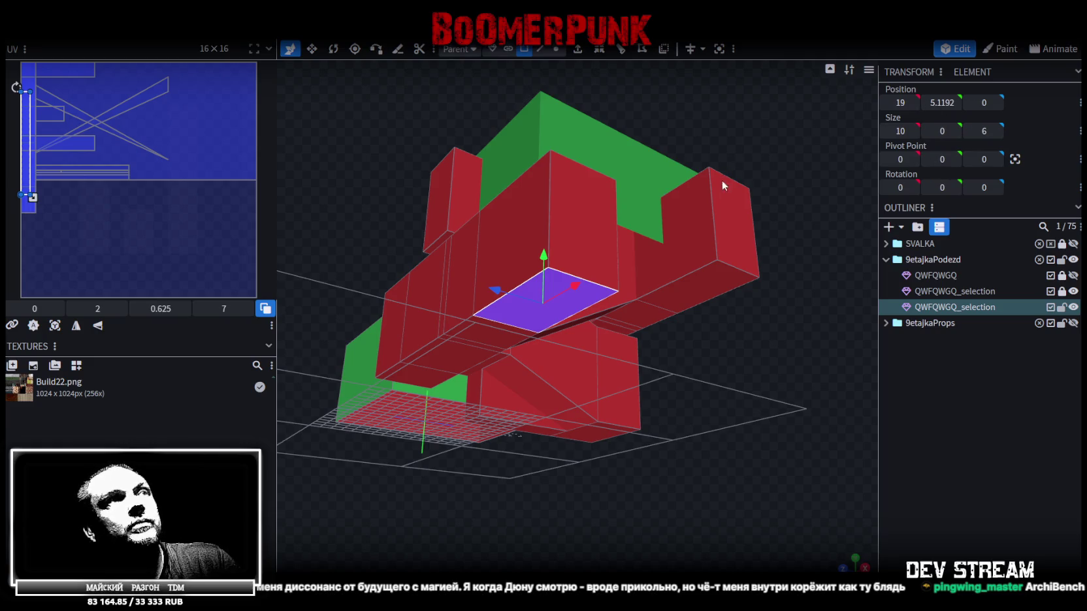
mouse_move(707, 419)
mouse_down()
mouse_move(717, 472)
mouse_move(736, 478)
mouse_move(707, 431)
mouse_move(730, 404)
mouse_move(562, 321)
mouse_up()
click(564, 323)
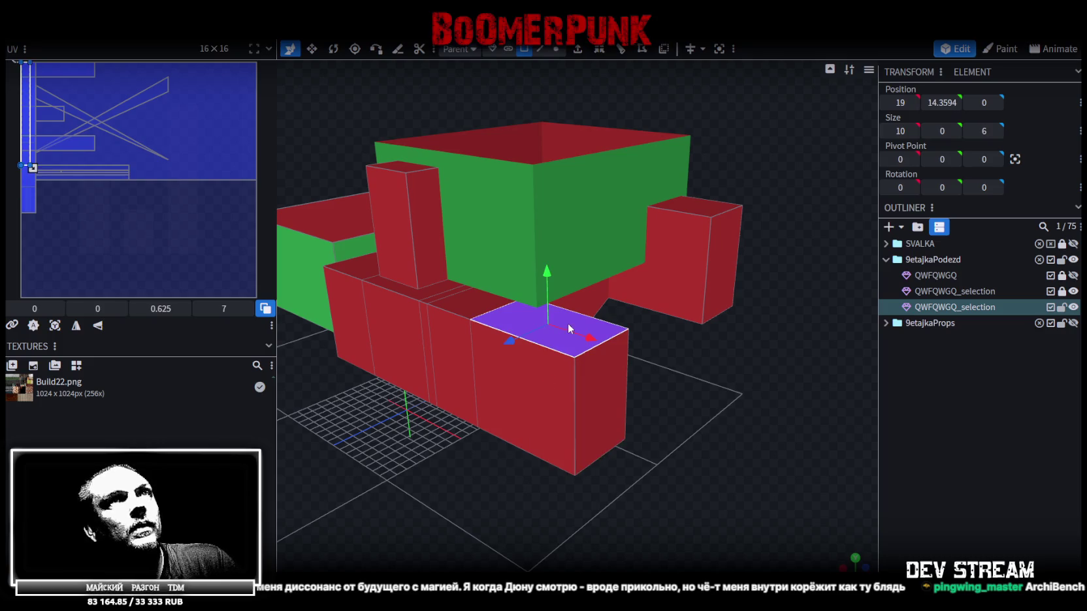
scroll(699, 407, down, 3)
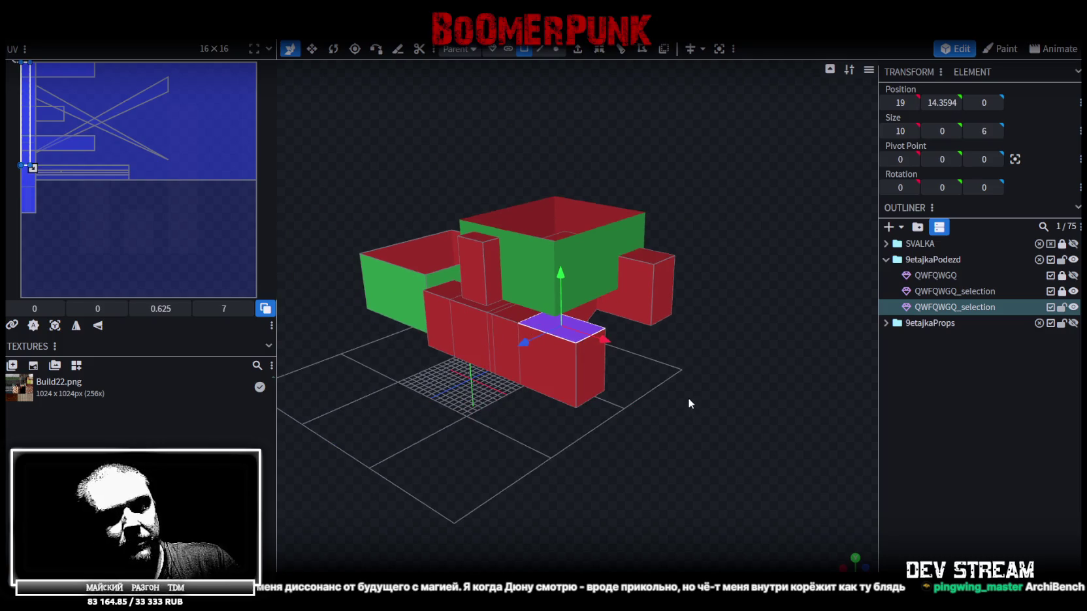
right_click(687, 396)
click(709, 406)
mouse_move(605, 344)
mouse_down()
mouse_move(713, 382)
mouse_move(734, 427)
mouse_move(732, 353)
mouse_up()
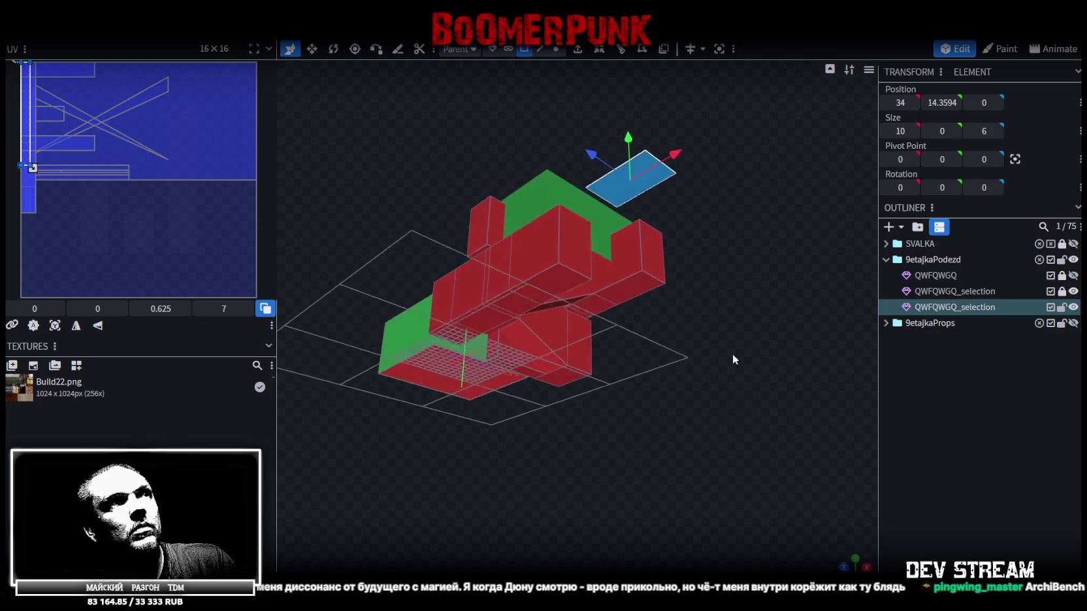
key(ctrl+z)
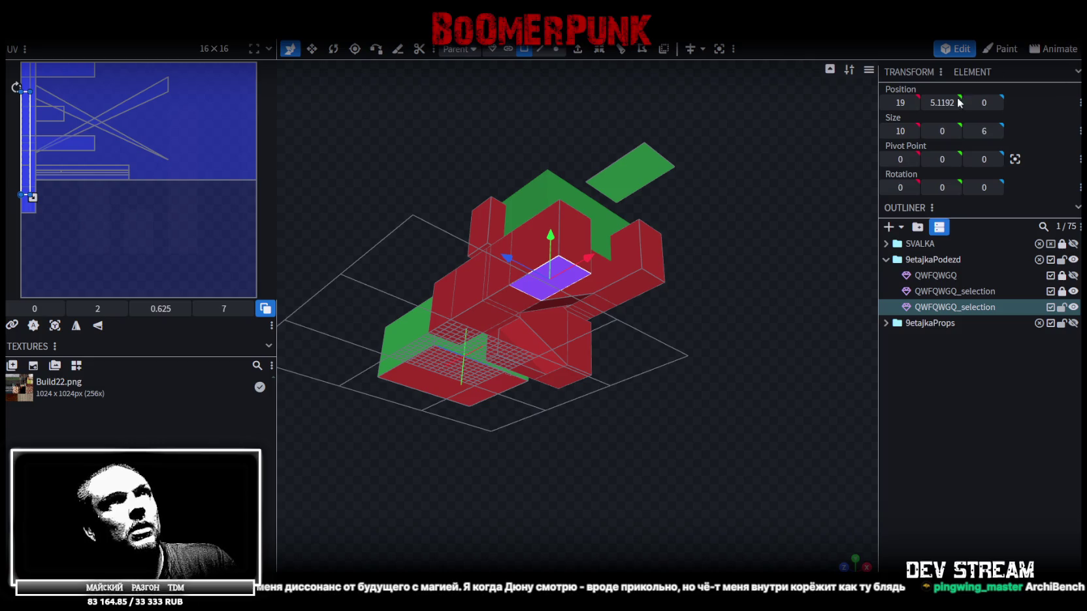
key(ctrl+y)
- Lower the plate to Y 9.2402 by entering 14.3594-5.1192 as its Position Y
drag(791, 200, 627, 382)
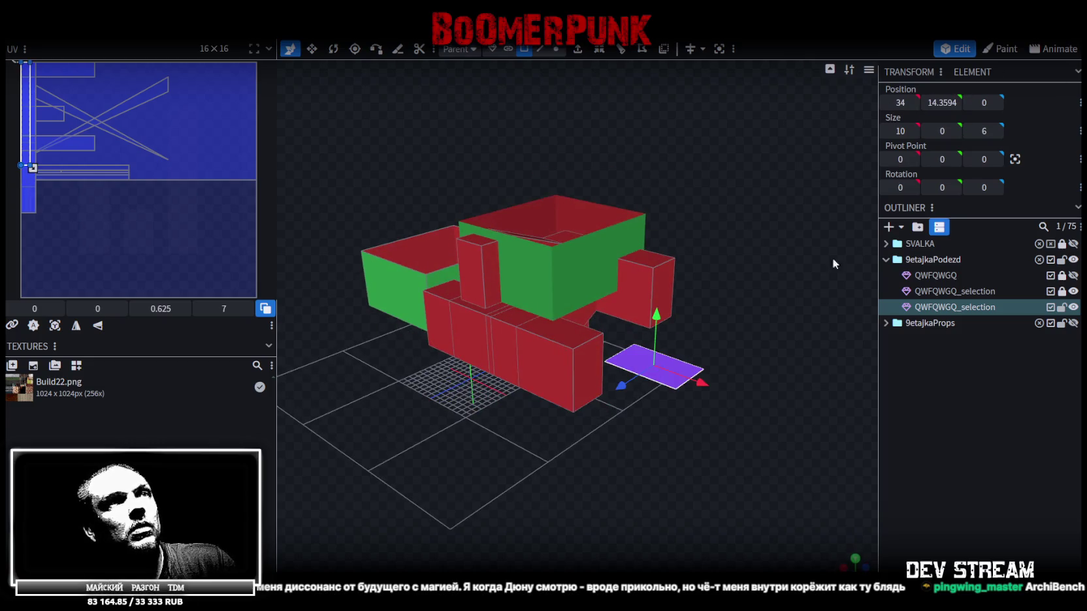
key(End)
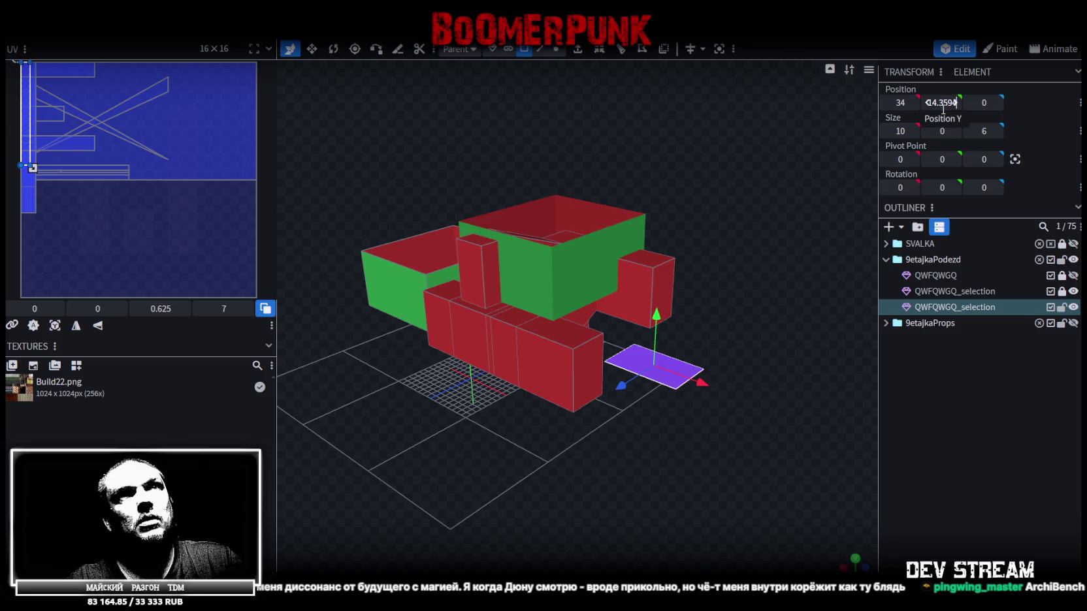
text(-5.1192)
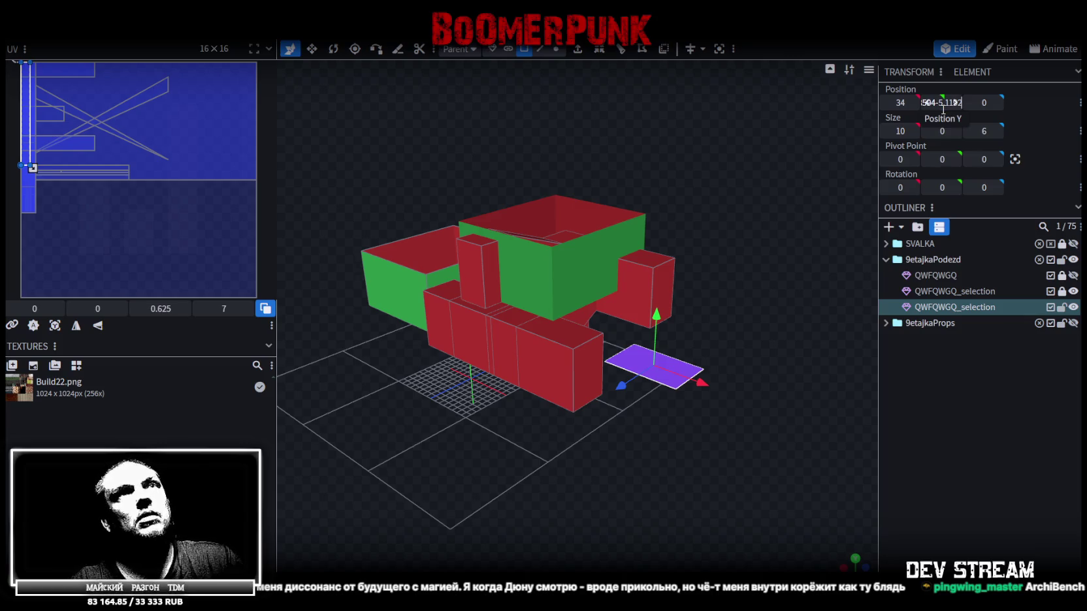
key(Return)
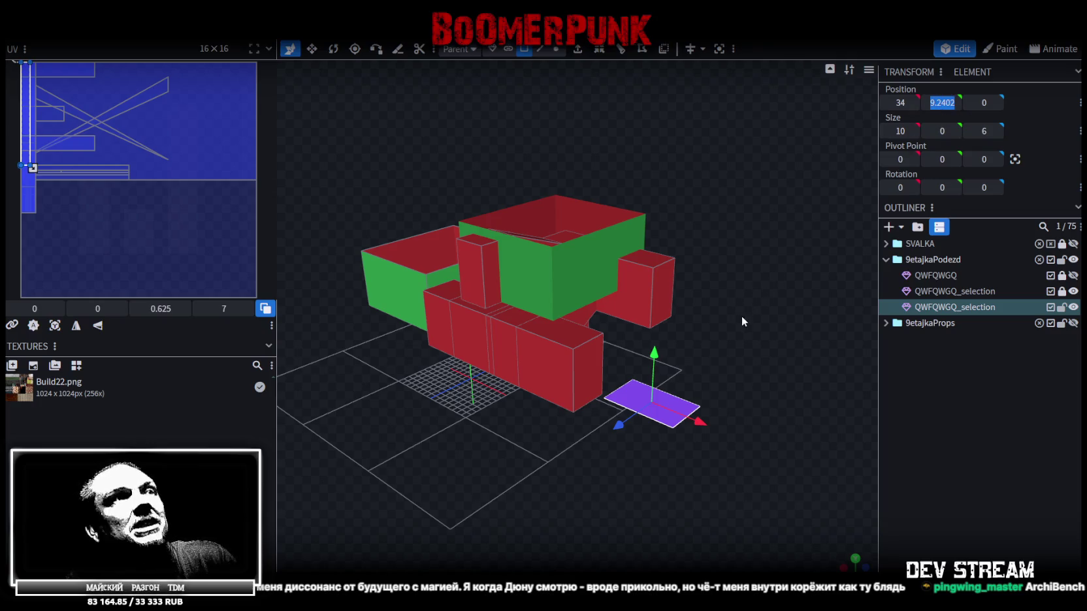
drag(741, 315, 736, 331)
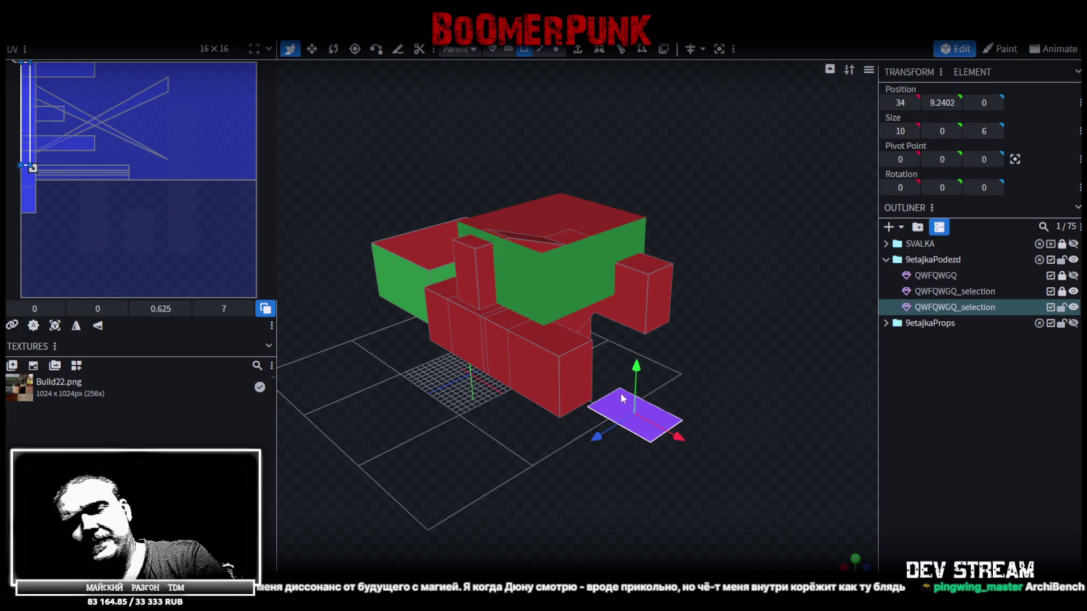
drag(778, 374, 614, 273)
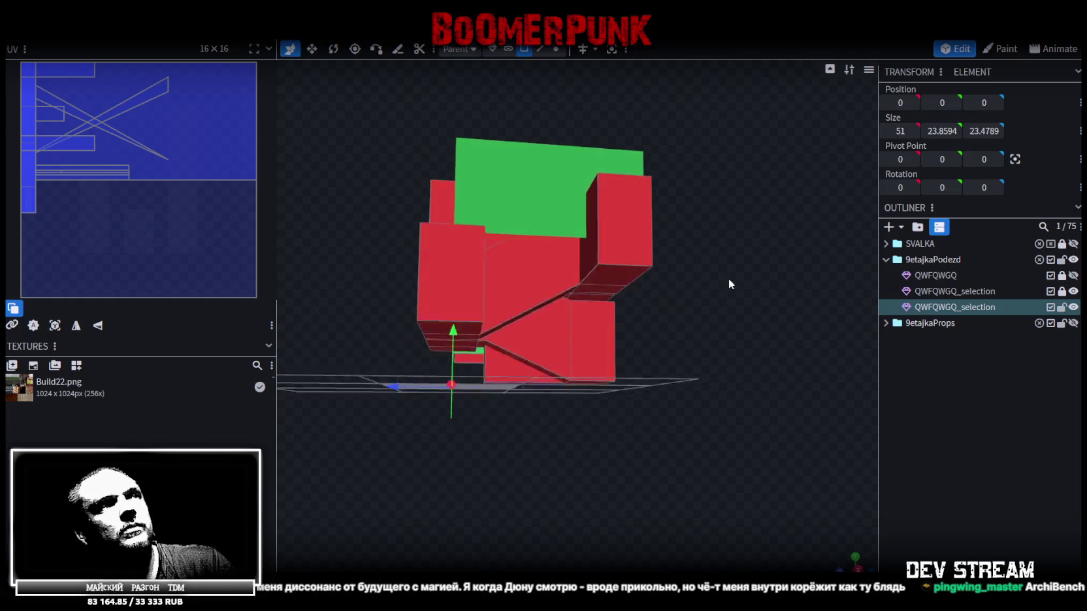
- Select the thin strip face atop the green box and adjust its Y position
click(614, 273)
drag(725, 231, 769, 326)
click(694, 381)
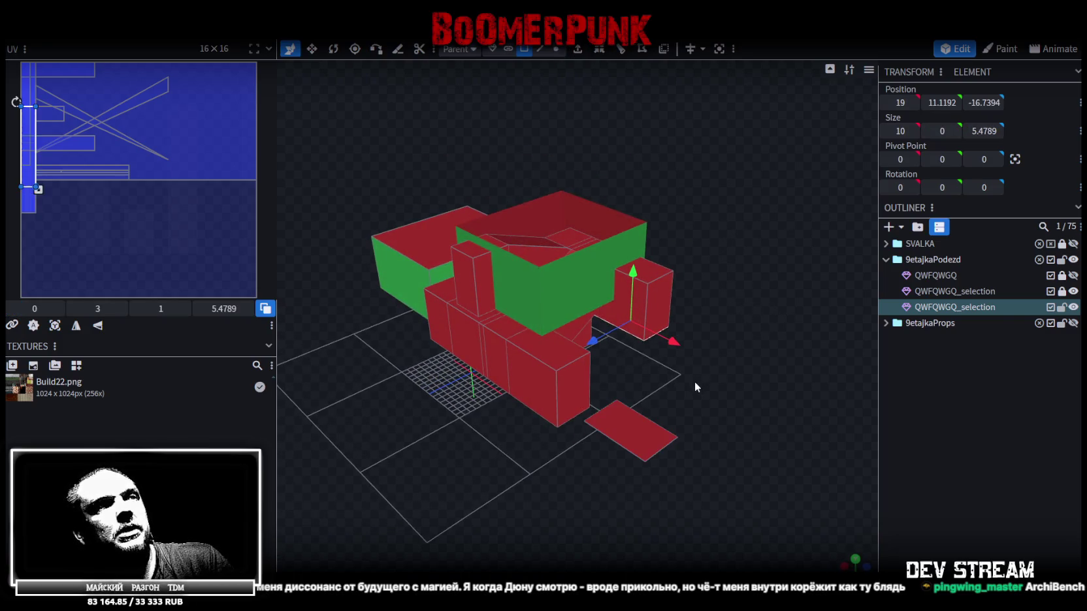
drag(694, 381, 729, 202)
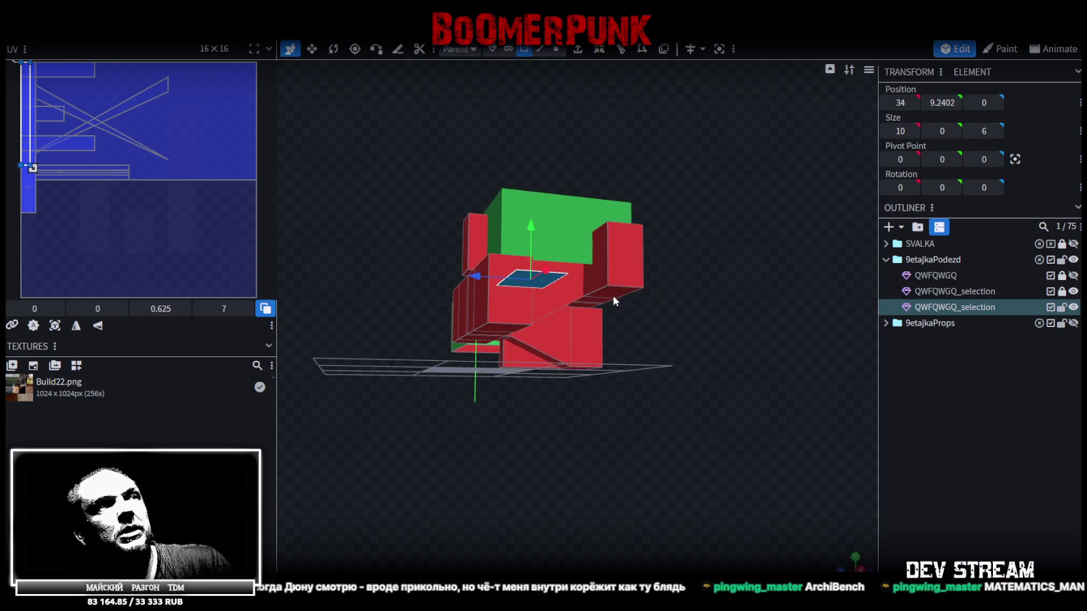
click(613, 296)
mouse_move(764, 300)
mouse_down()
mouse_move(614, 316)
mouse_move(663, 295)
mouse_move(644, 268)
mouse_move(634, 522)
mouse_move(664, 435)
mouse_up()
click(668, 281)
click(643, 264)
click(672, 283)
mouse_move(777, 470)
mouse_down()
mouse_move(673, 435)
mouse_move(655, 248)
mouse_move(509, 222)
mouse_up()
click(631, 267)
drag(937, 103, 937, 106)
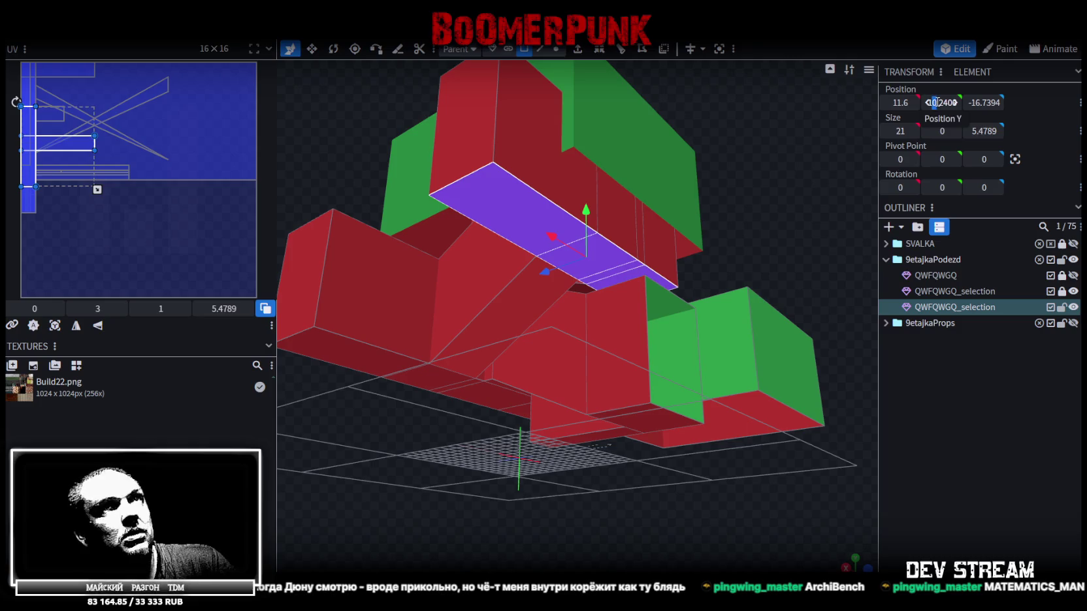
drag(937, 102, 938, 104)
- Inspect the red blocks and small box, selecting their top and bottom faces
drag(801, 176, 770, 235)
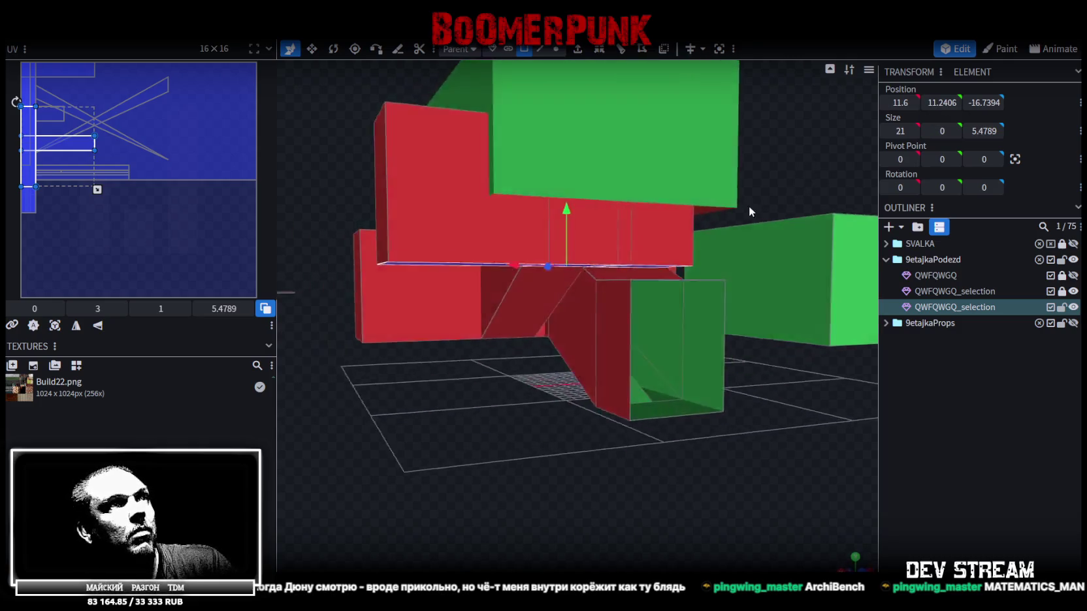
scroll(770, 234, down, 5)
mouse_move(746, 333)
mouse_down()
mouse_move(790, 316)
mouse_move(490, 448)
mouse_up()
click(491, 449)
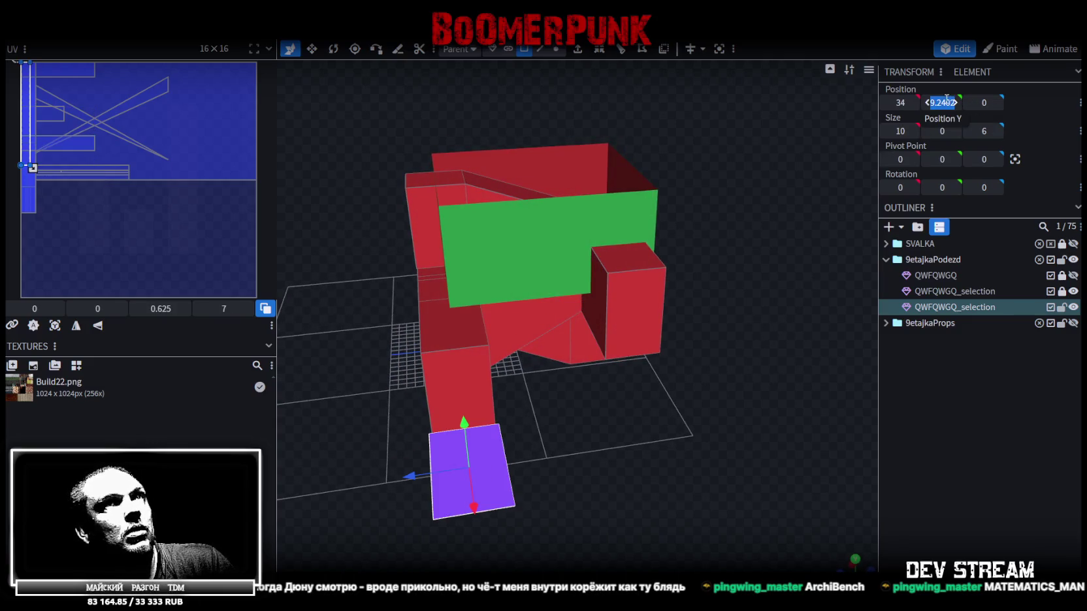
mouse_move(753, 377)
mouse_down()
mouse_move(728, 392)
mouse_move(716, 269)
mouse_move(680, 261)
mouse_up()
click(601, 252)
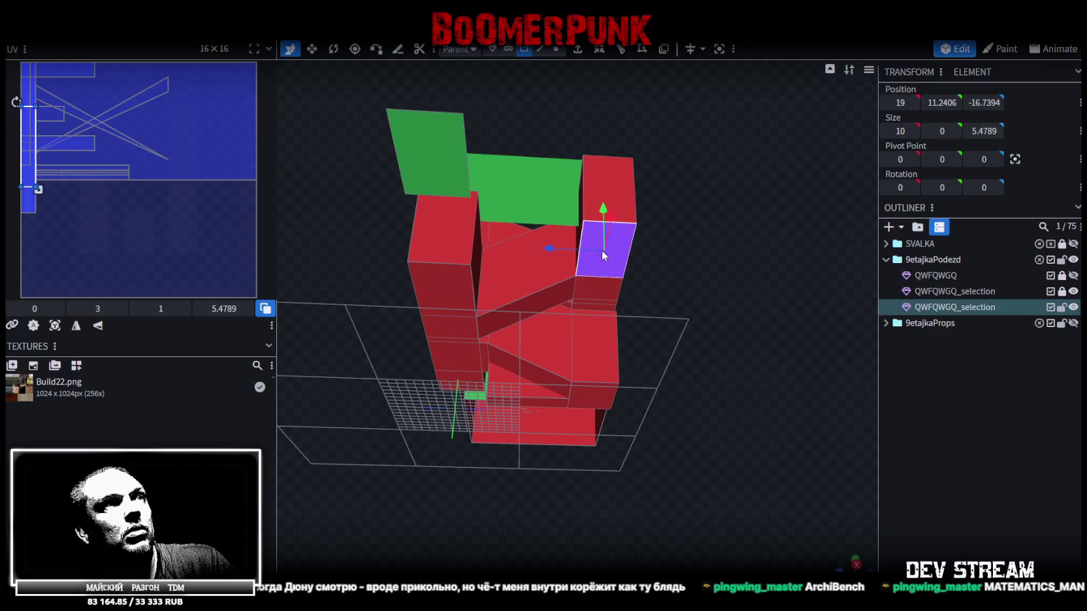
mouse_move(758, 150)
mouse_down()
mouse_move(745, 227)
mouse_move(756, 282)
mouse_move(774, 271)
mouse_move(760, 269)
mouse_up()
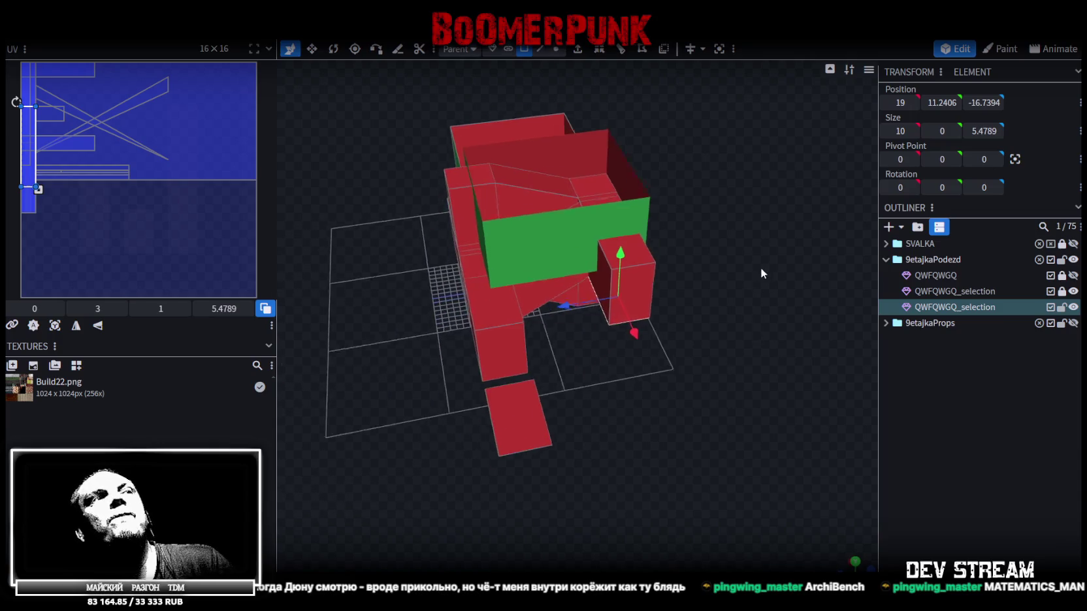
click(509, 399)
click(632, 248)
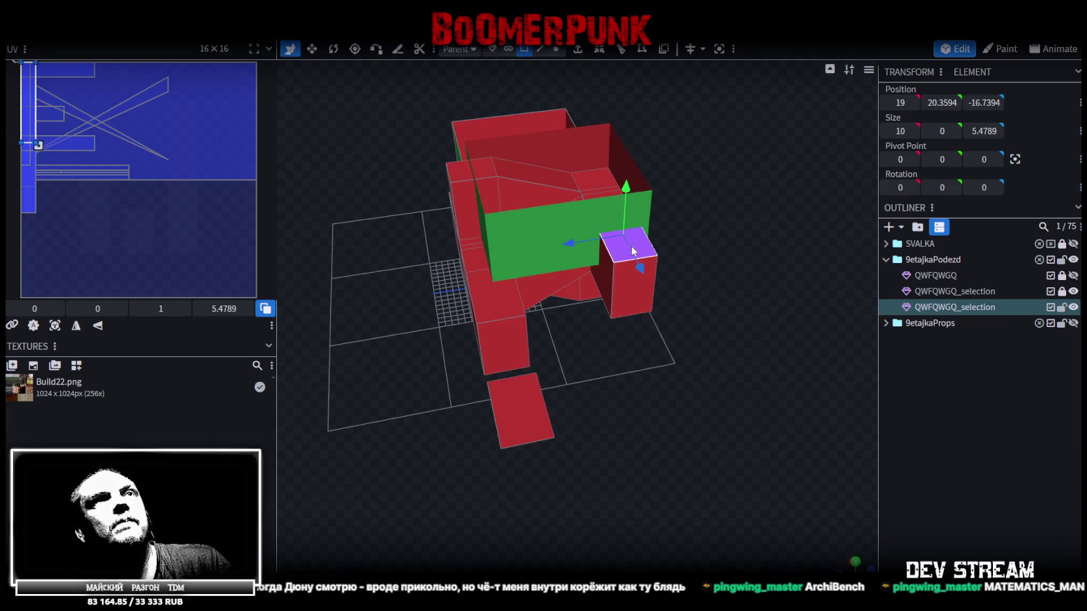
mouse_move(758, 210)
mouse_down()
mouse_move(711, 234)
mouse_move(770, 215)
mouse_up()
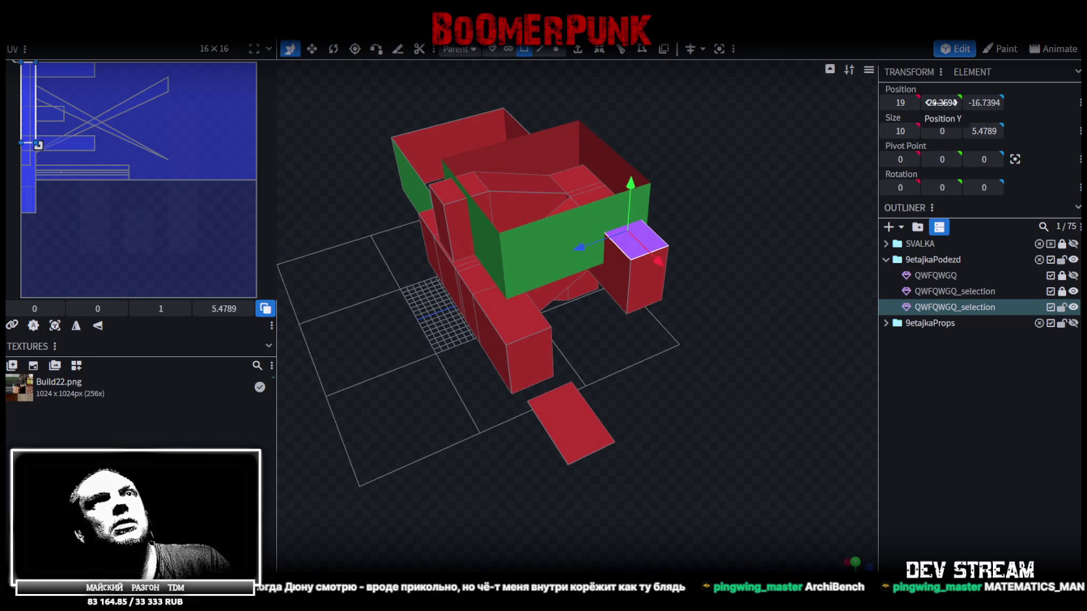
drag(804, 210, 694, 241)
click(625, 261)
mouse_move(687, 307)
mouse_down()
mouse_move(729, 356)
mouse_move(646, 369)
mouse_up()
- Paste the copied plate as a new Element and move it along Z to -13
click(604, 372)
right_click(634, 376)
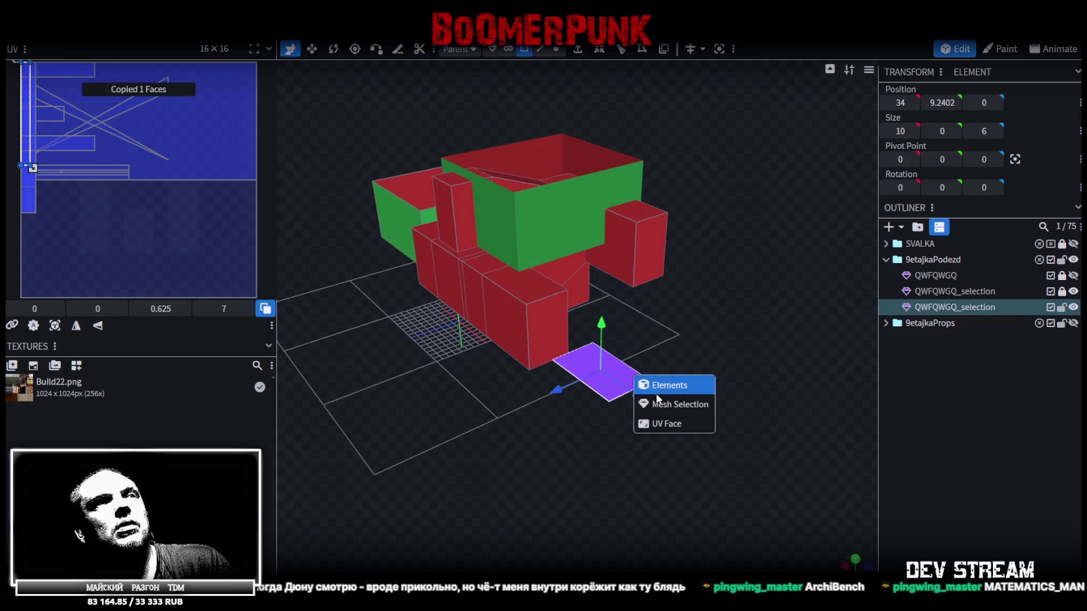
click(678, 405)
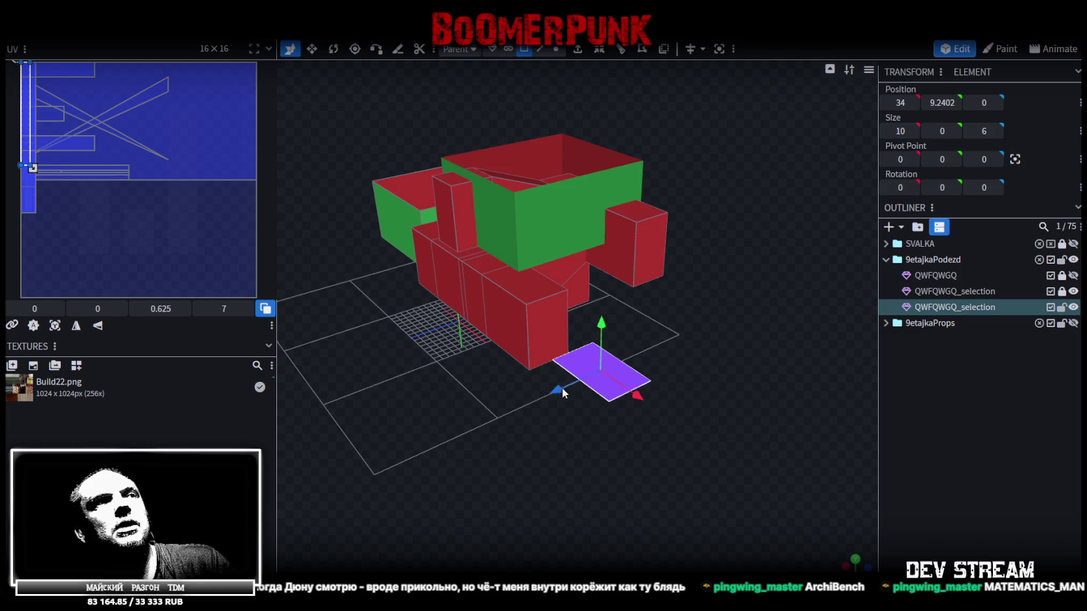
drag(557, 389, 649, 357)
mouse_move(841, 159)
mouse_down()
mouse_move(704, 134)
mouse_move(736, 286)
mouse_move(605, 254)
mouse_up()
- Set the new plate beside the entrance to Position Y 11.2406
click(605, 254)
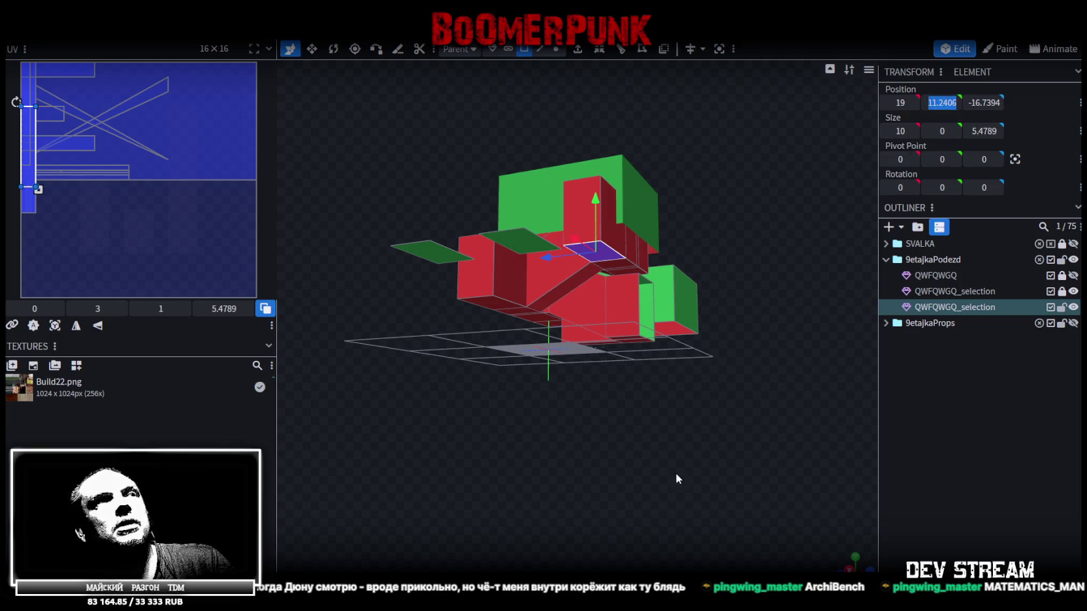
drag(677, 480, 661, 372)
click(604, 378)
click(941, 105)
text(11.2406)
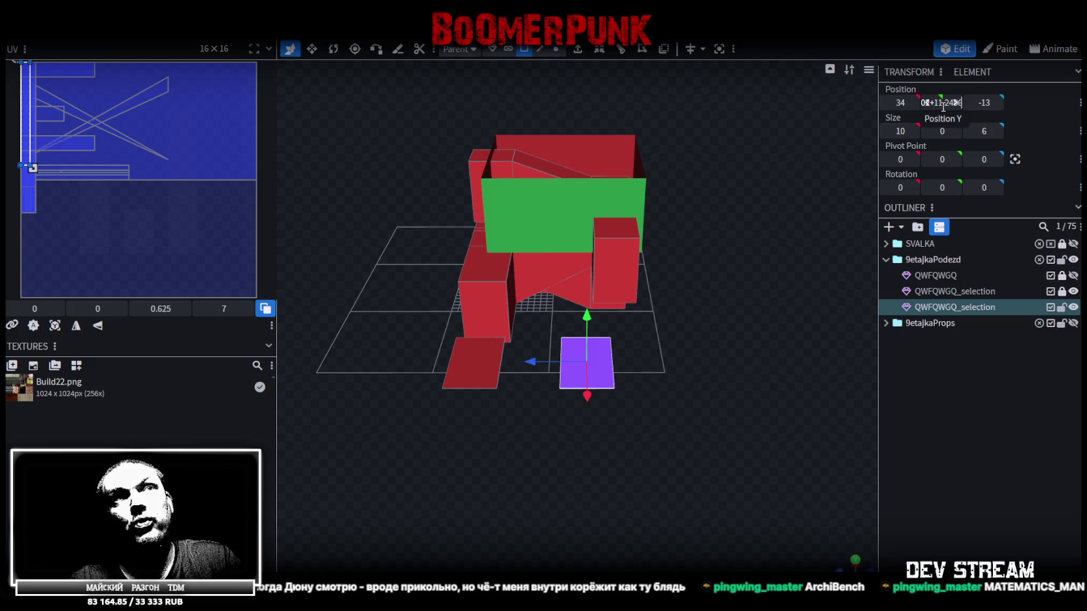
- Stretch the top strip over the green box to 21 × 5.4789 at Y 20.4808
drag(942, 106, 979, 106)
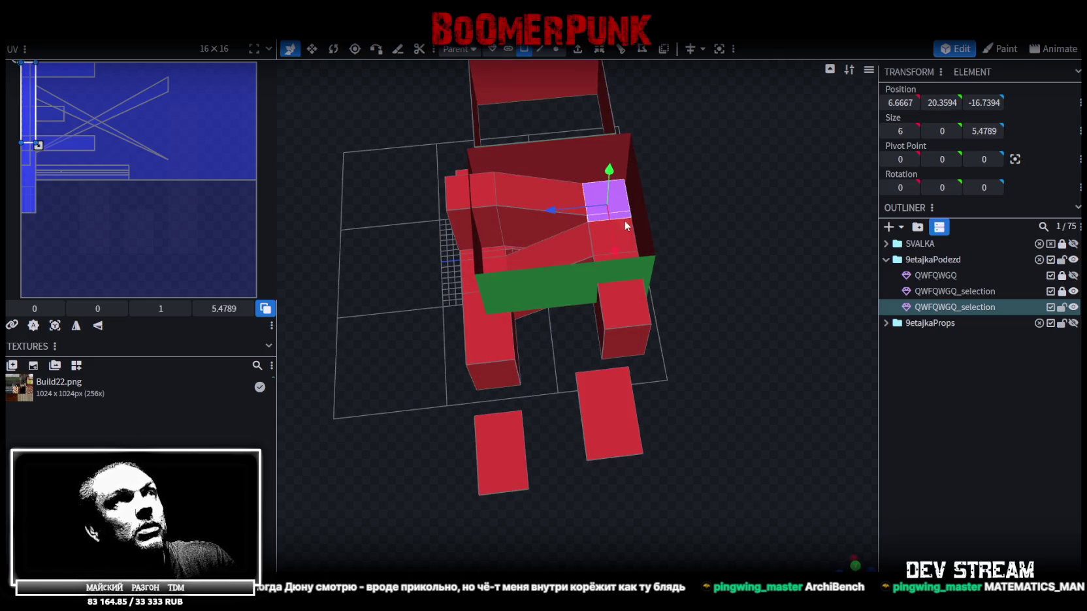
drag(624, 219, 642, 322)
click(943, 97)
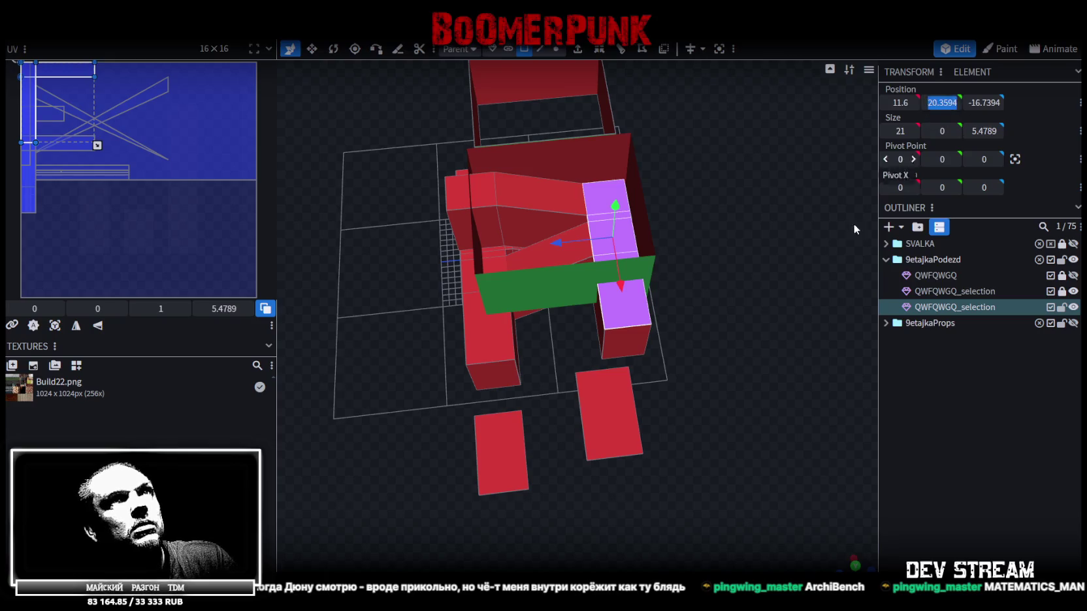
mouse_move(766, 310)
mouse_down()
mouse_move(767, 190)
mouse_move(806, 166)
mouse_move(524, 459)
mouse_move(632, 471)
mouse_up()
click(518, 342)
mouse_move(517, 343)
mouse_down()
mouse_move(654, 373)
mouse_move(685, 401)
mouse_move(717, 408)
mouse_up()
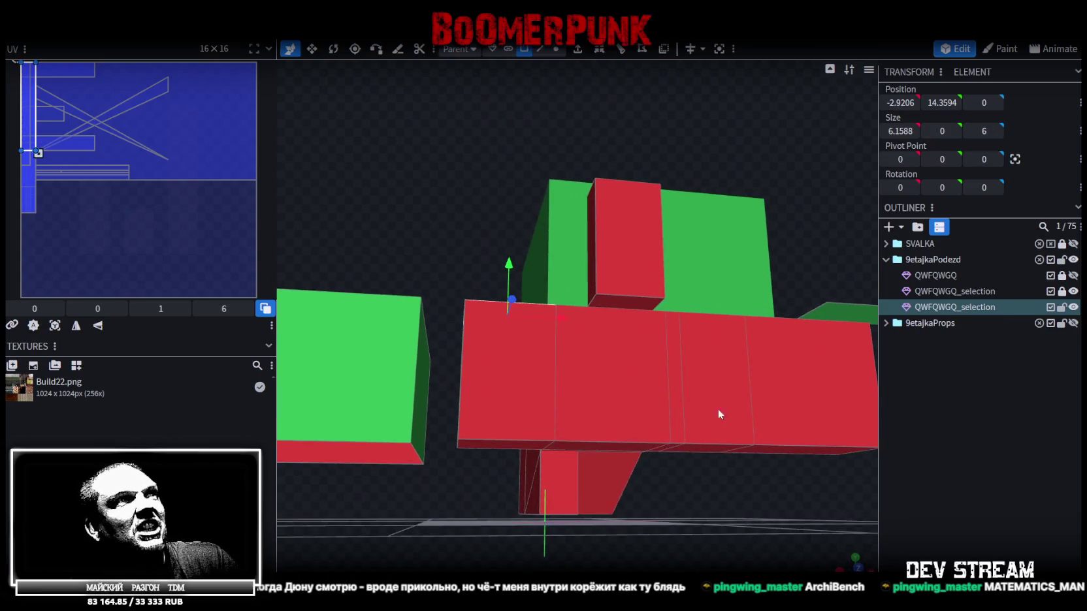
- Raise the upper floating 10 × 6 plate at X 34, Z -13 from Y 15.3594 to 24.5996
click(634, 309)
mouse_move(540, 227)
mouse_down()
mouse_move(418, 230)
mouse_move(432, 266)
mouse_move(505, 271)
mouse_up()
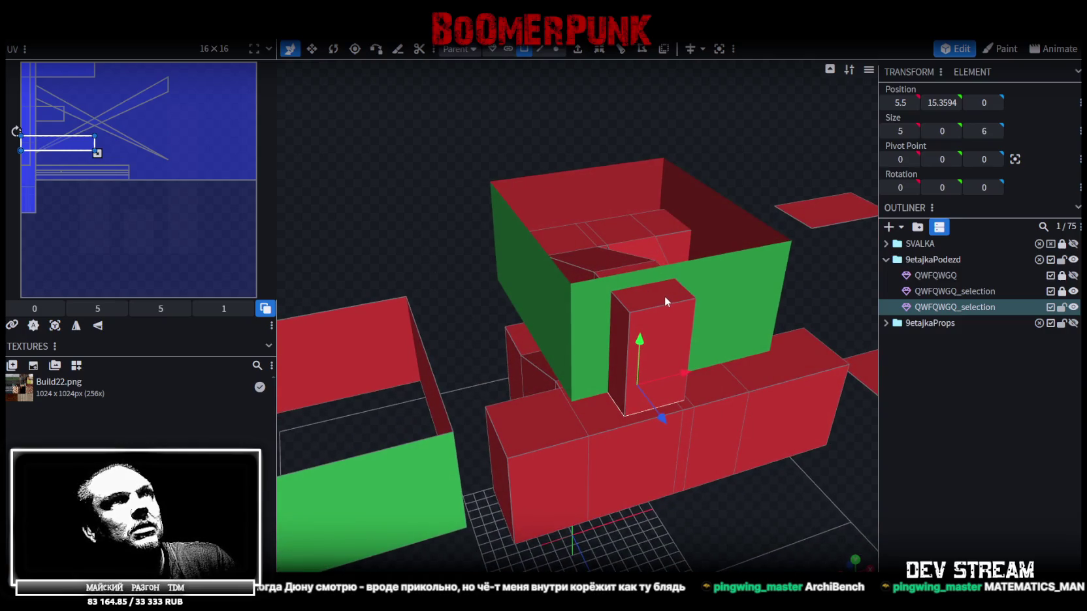
scroll(685, 366, down, 3)
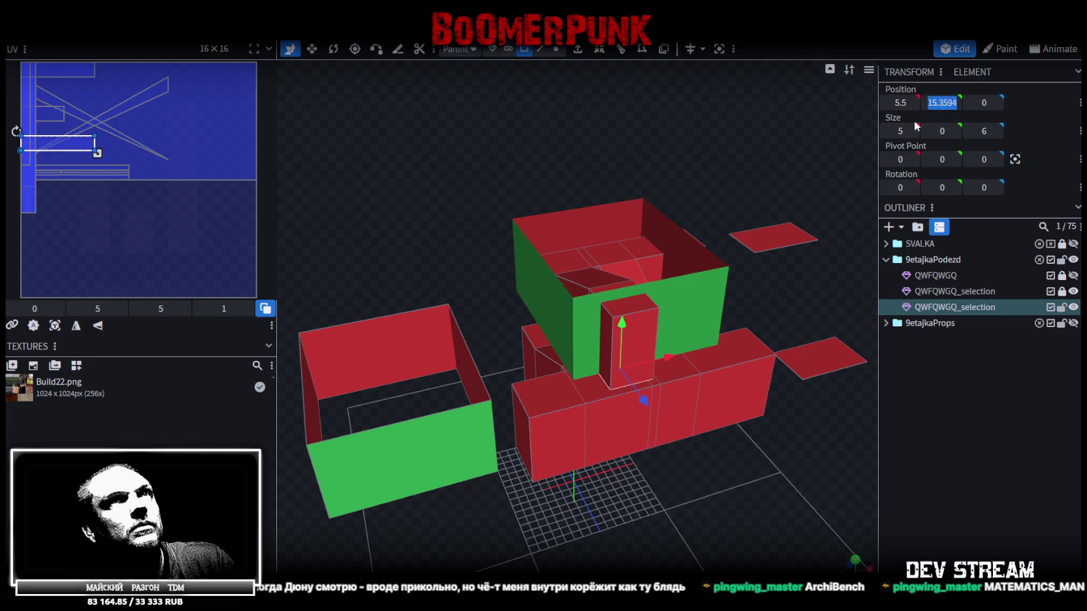
click(778, 243)
drag(933, 104, 787, 111)
click(825, 355)
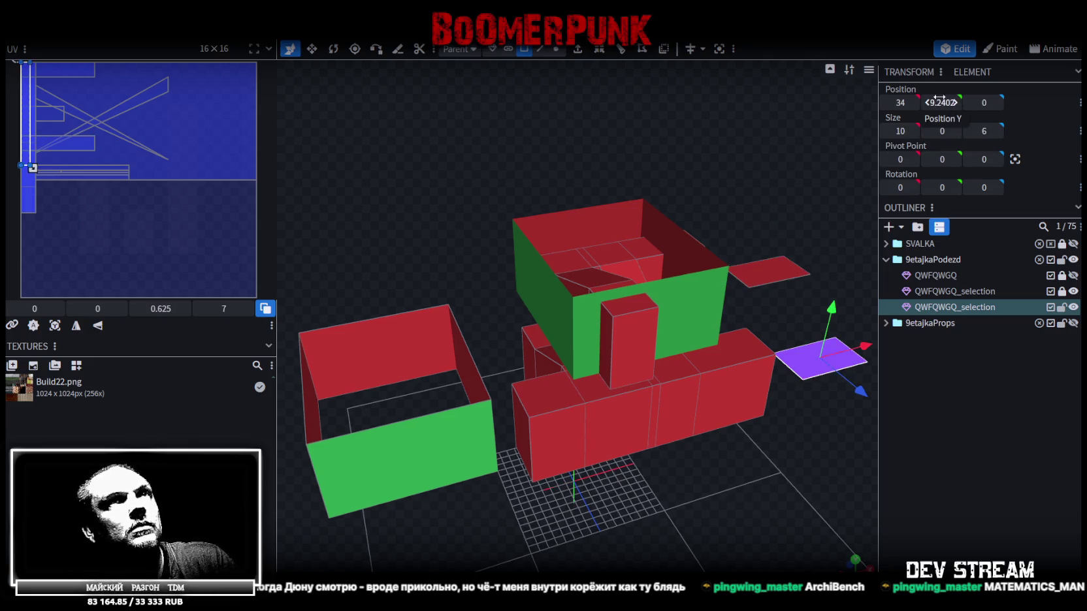
click(775, 274)
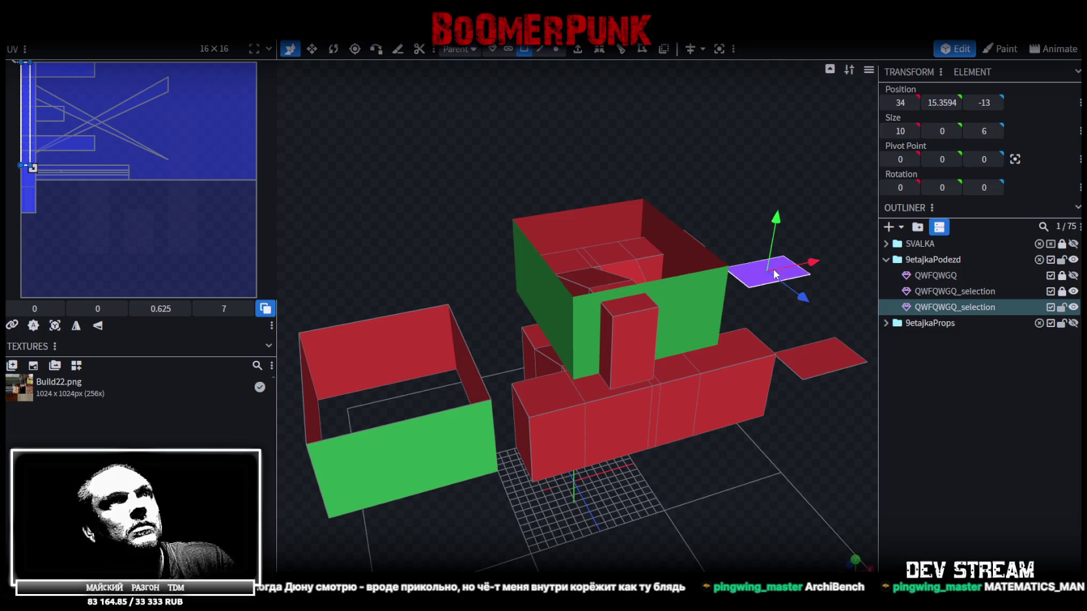
click(943, 102)
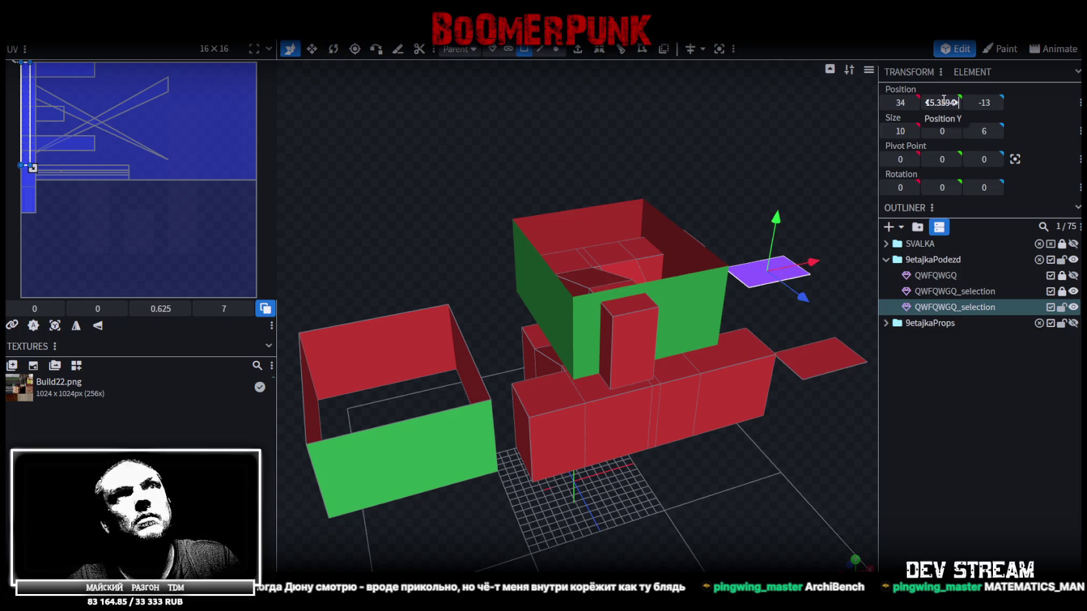
drag(943, 100, 941, 101)
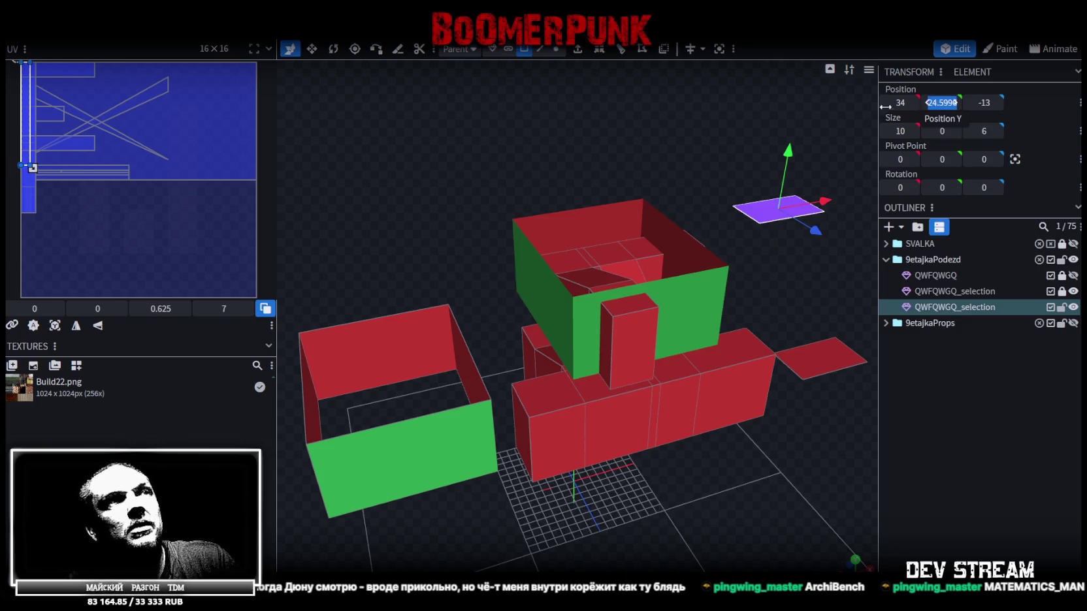
click(634, 315)
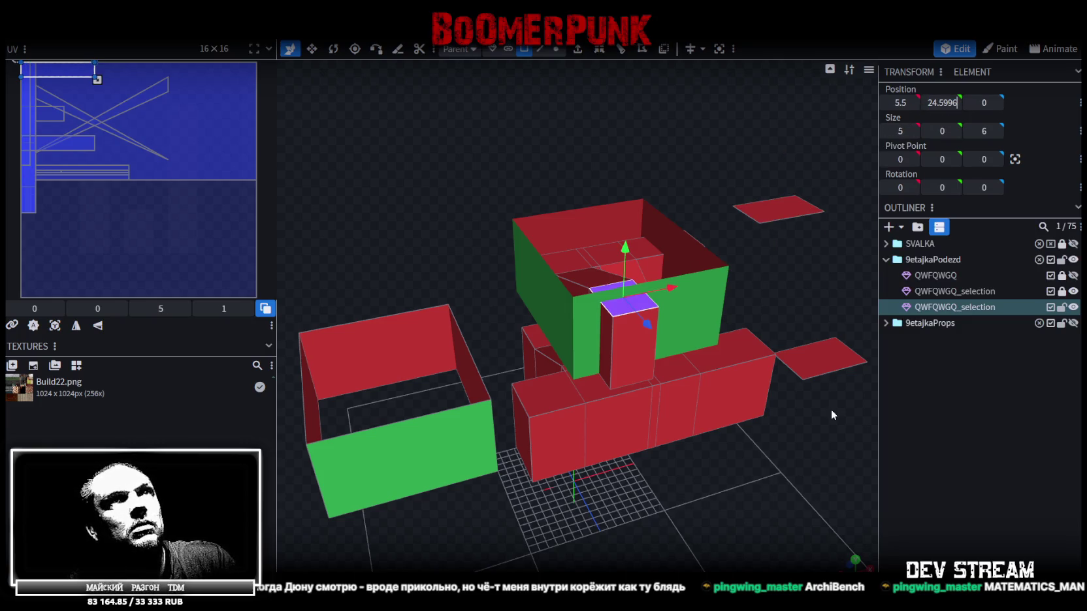
mouse_move(459, 540)
mouse_down()
mouse_move(703, 455)
mouse_move(718, 430)
mouse_move(668, 449)
mouse_move(579, 376)
mouse_move(564, 501)
mouse_move(583, 539)
mouse_move(588, 531)
mouse_up()
click(558, 371)
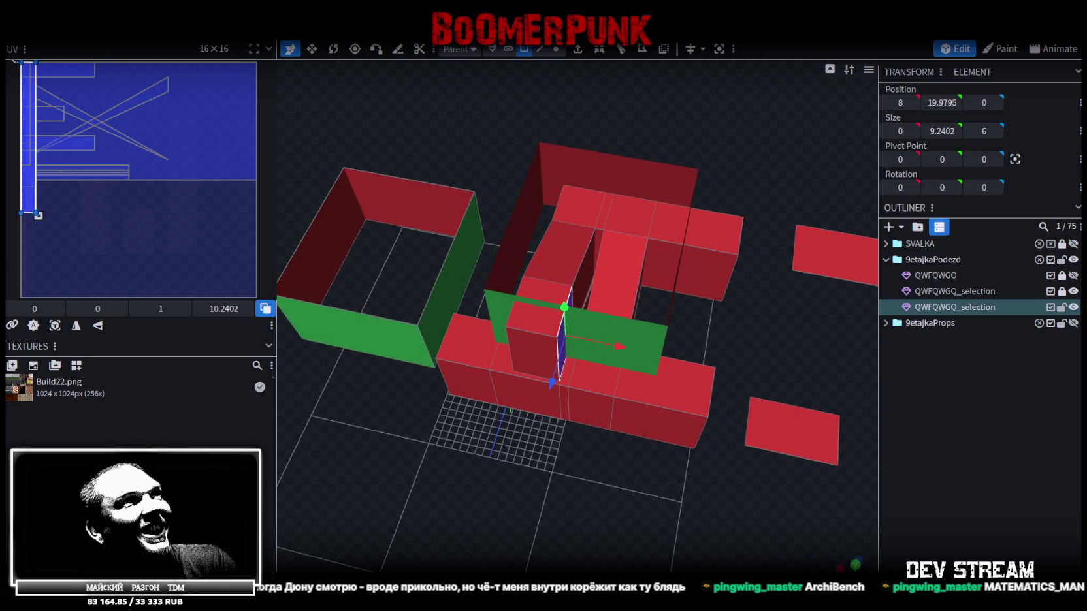
- Extrude the selected narrow side face in the X+ direction
click(599, 49)
click(597, 564)
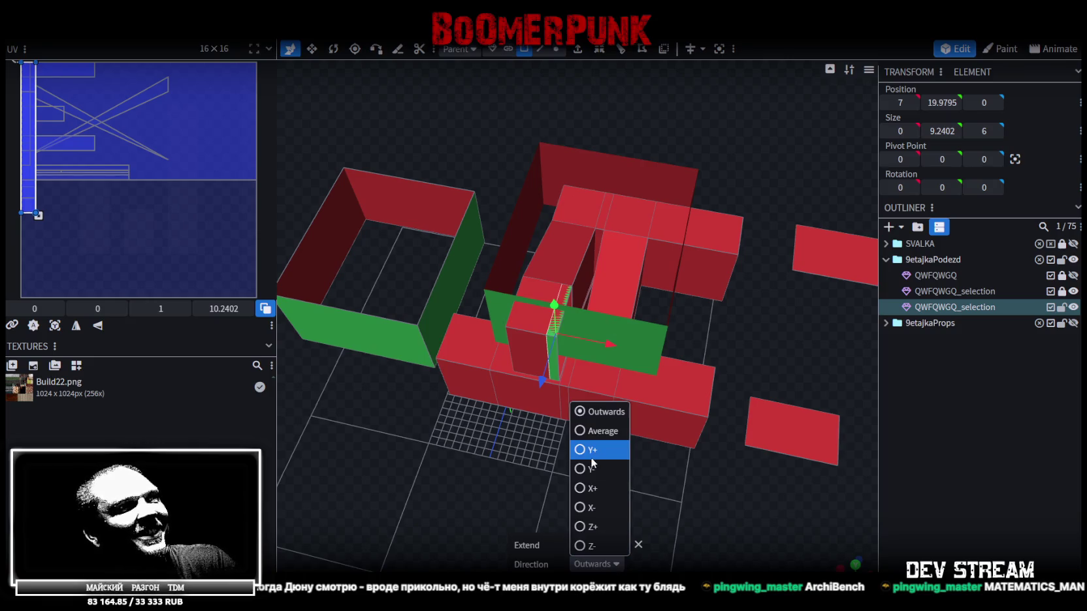
click(587, 487)
mouse_move(636, 473)
mouse_down()
mouse_move(661, 507)
mouse_move(675, 484)
mouse_up()
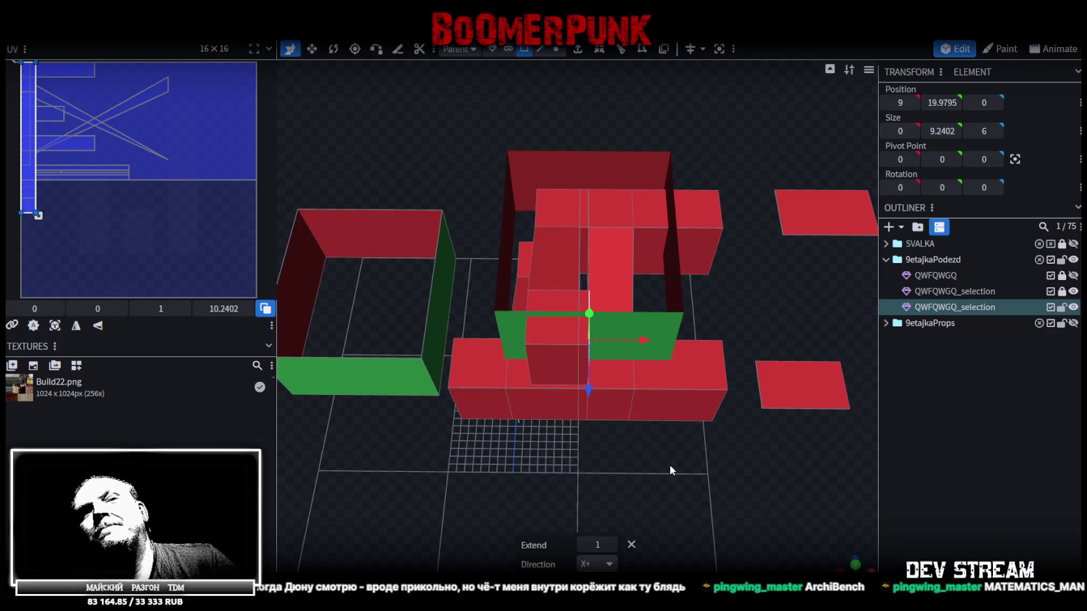
mouse_move(661, 457)
mouse_down()
mouse_move(651, 520)
mouse_move(672, 507)
mouse_move(666, 483)
mouse_up()
- Inset the face, then extrude it again and place it beside the green wall
click(583, 55)
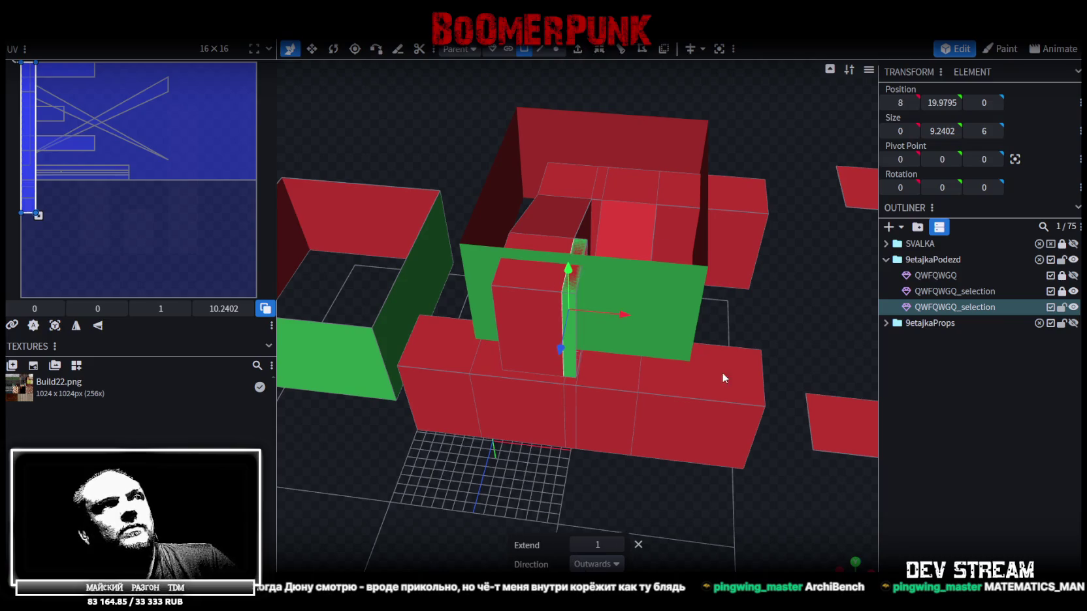
right_drag(719, 370, 664, 343)
drag(567, 234, 641, 240)
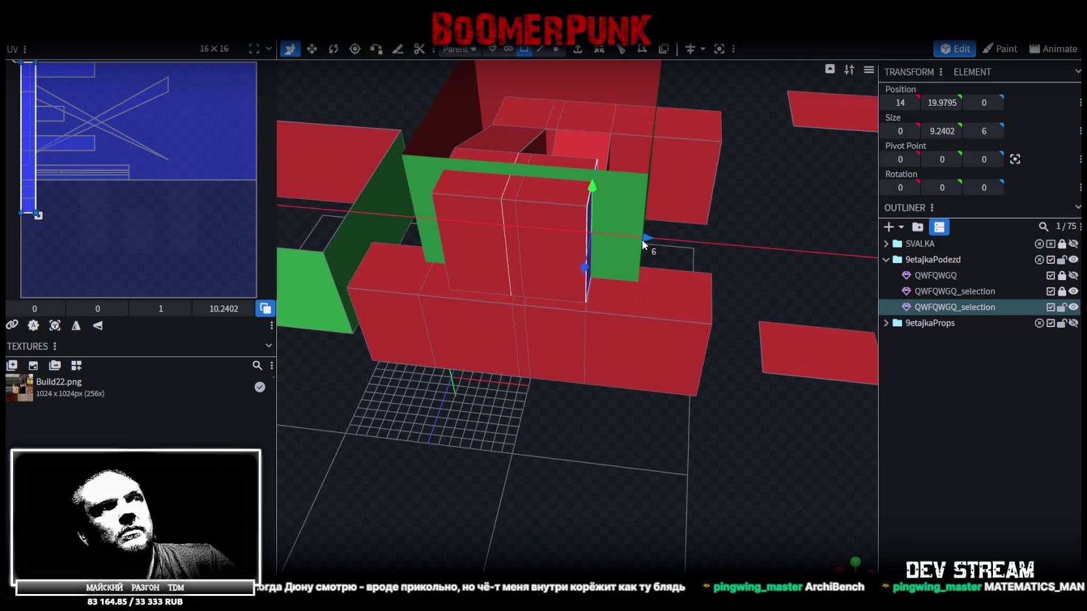
mouse_move(674, 454)
mouse_down()
mouse_move(647, 485)
mouse_move(653, 366)
mouse_up()
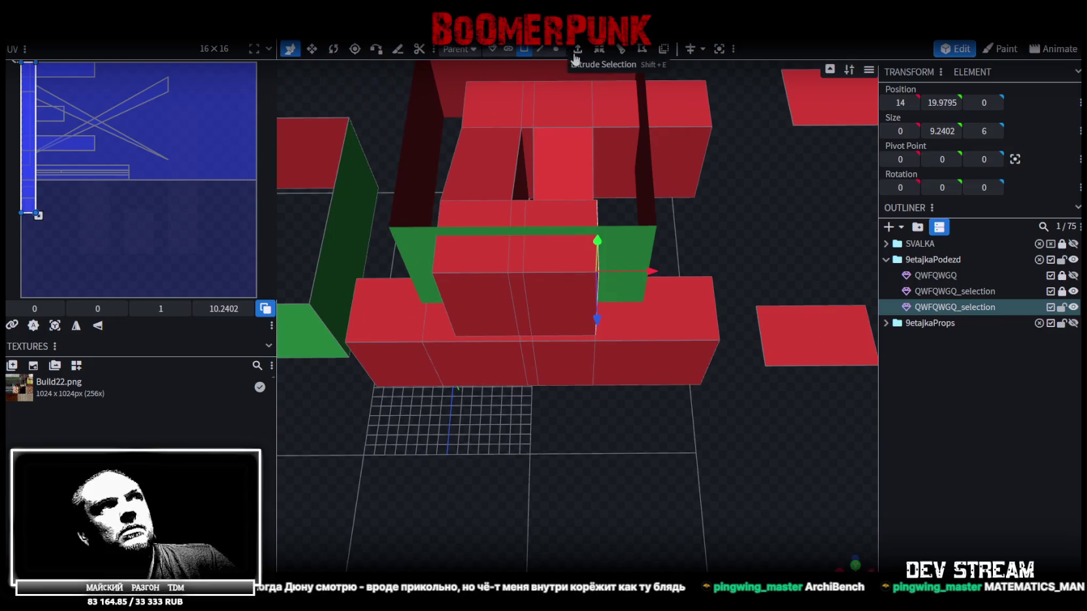
click(577, 49)
mouse_move(634, 273)
mouse_down()
mouse_move(779, 273)
mouse_move(659, 326)
mouse_up()
mouse_move(660, 326)
mouse_down()
mouse_move(603, 414)
mouse_move(702, 413)
mouse_move(646, 275)
mouse_move(598, 257)
mouse_up()
drag(700, 416, 679, 405)
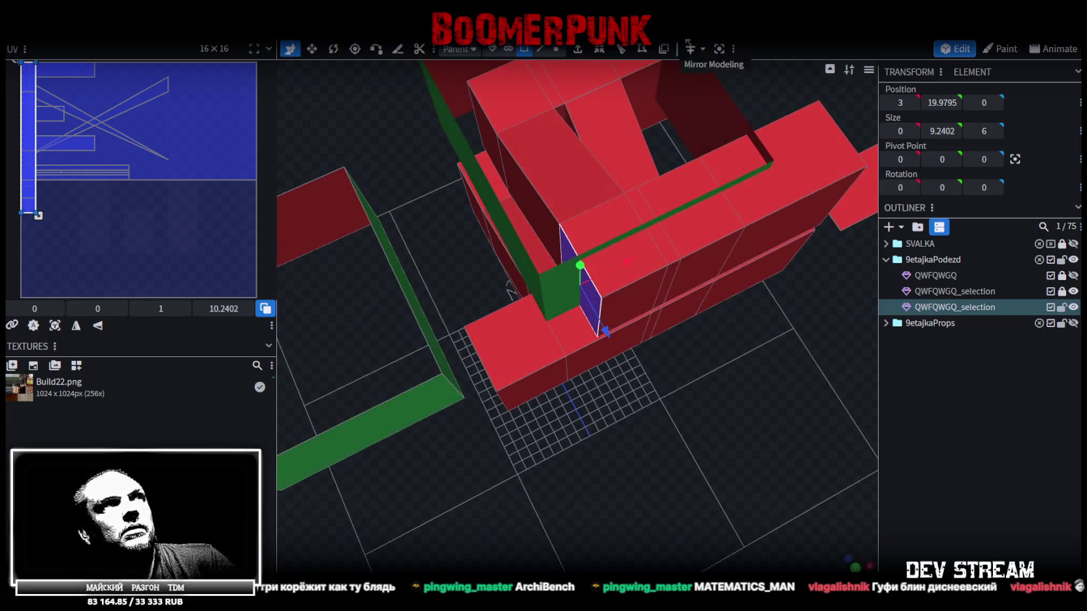
- Extrude the face once more and shift it left along X into a 5-wide inner wall
click(621, 48)
drag(640, 257, 516, 305)
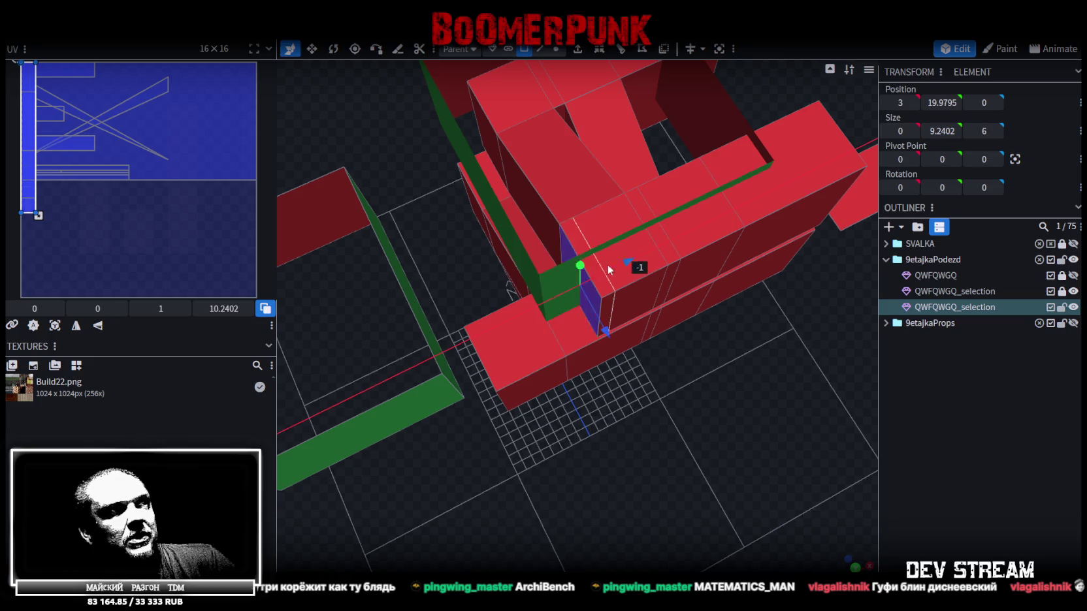
mouse_move(614, 416)
mouse_down()
mouse_move(611, 342)
mouse_move(491, 439)
mouse_move(268, 405)
mouse_move(178, 427)
mouse_move(482, 354)
mouse_move(632, 346)
mouse_move(540, 314)
mouse_move(474, 363)
mouse_move(371, 394)
mouse_move(422, 354)
mouse_move(342, 361)
mouse_move(522, 287)
mouse_move(425, 185)
mouse_move(476, 222)
mouse_up()
click(500, 274)
click(647, 392)
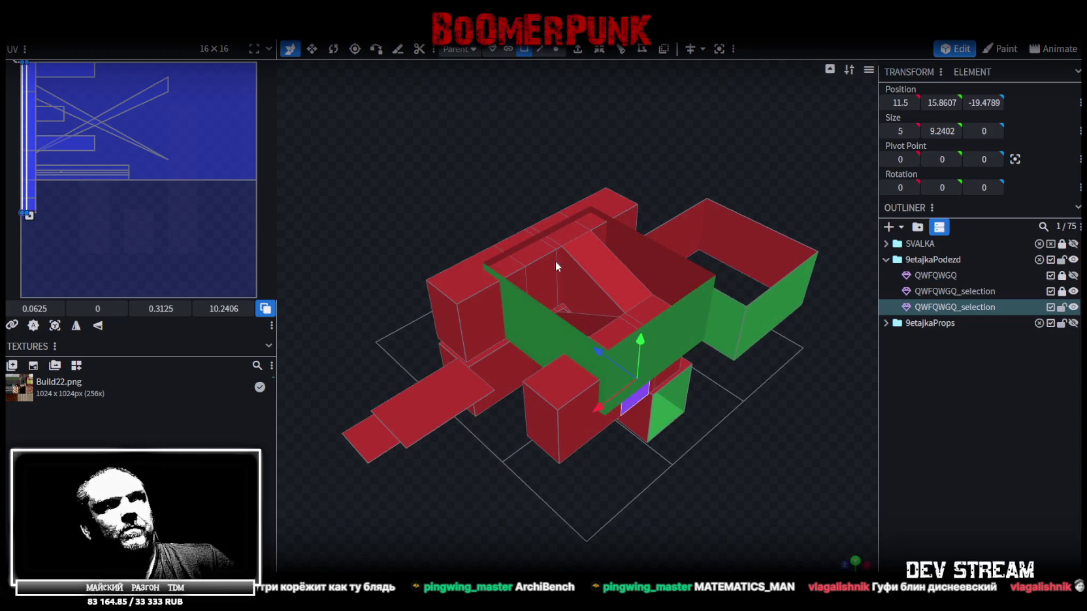
click(548, 288)
mouse_move(493, 145)
mouse_down()
mouse_move(545, 162)
mouse_move(560, 183)
mouse_move(658, 206)
mouse_move(716, 386)
mouse_move(626, 257)
mouse_move(573, 267)
mouse_move(564, 293)
mouse_move(597, 316)
mouse_move(605, 308)
mouse_move(520, 299)
mouse_move(513, 328)
mouse_move(349, 335)
mouse_move(452, 325)
mouse_move(632, 335)
mouse_move(656, 366)
mouse_move(649, 405)
mouse_move(700, 364)
mouse_move(655, 373)
mouse_move(655, 272)
mouse_move(700, 316)
mouse_move(726, 326)
mouse_up()
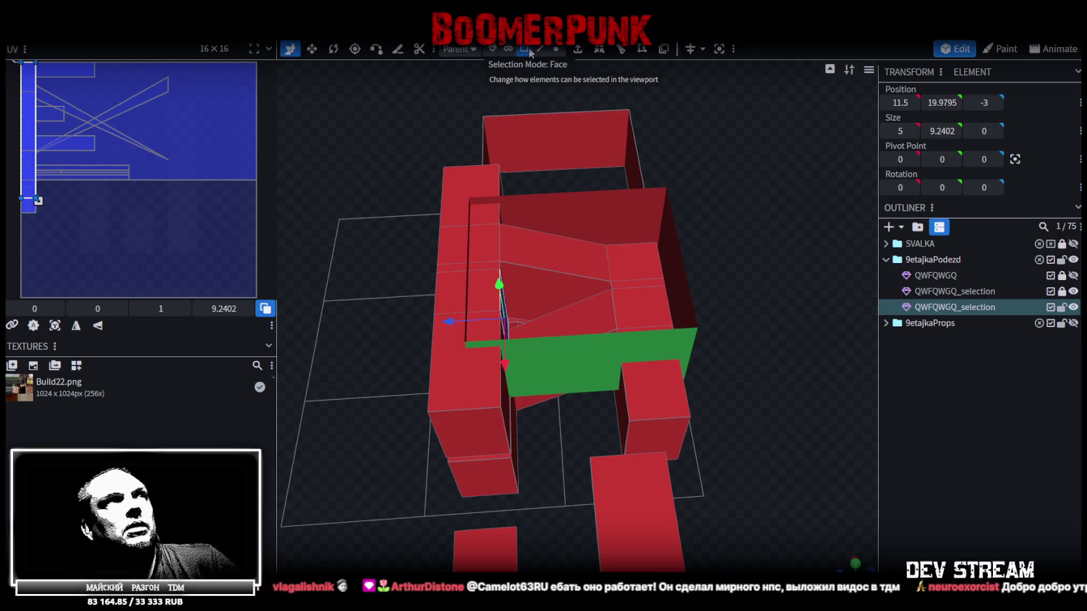
- Extrude the wall face back to Z -14, raise it, and scale its edge height to 0 as a ridge
click(577, 51)
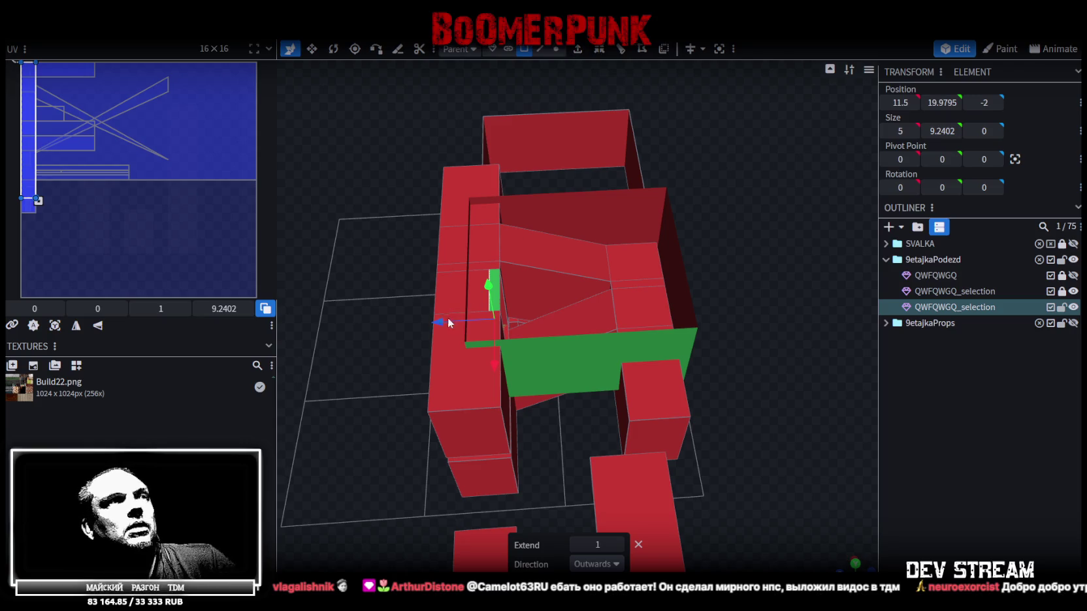
drag(449, 320, 566, 318)
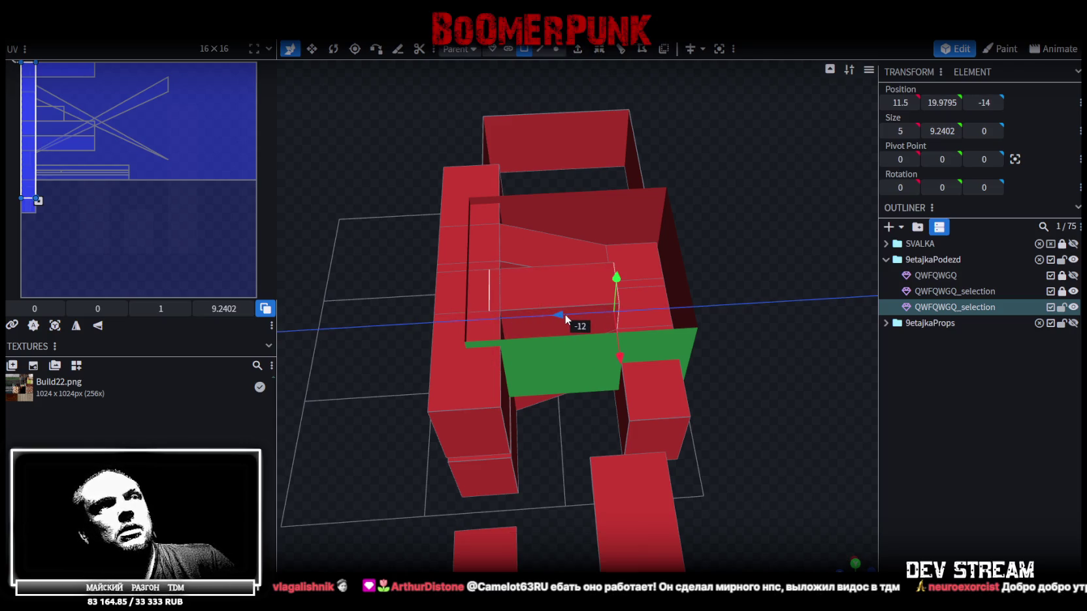
mouse_move(614, 274)
mouse_down()
mouse_move(617, 226)
mouse_move(654, 253)
mouse_move(685, 303)
mouse_up()
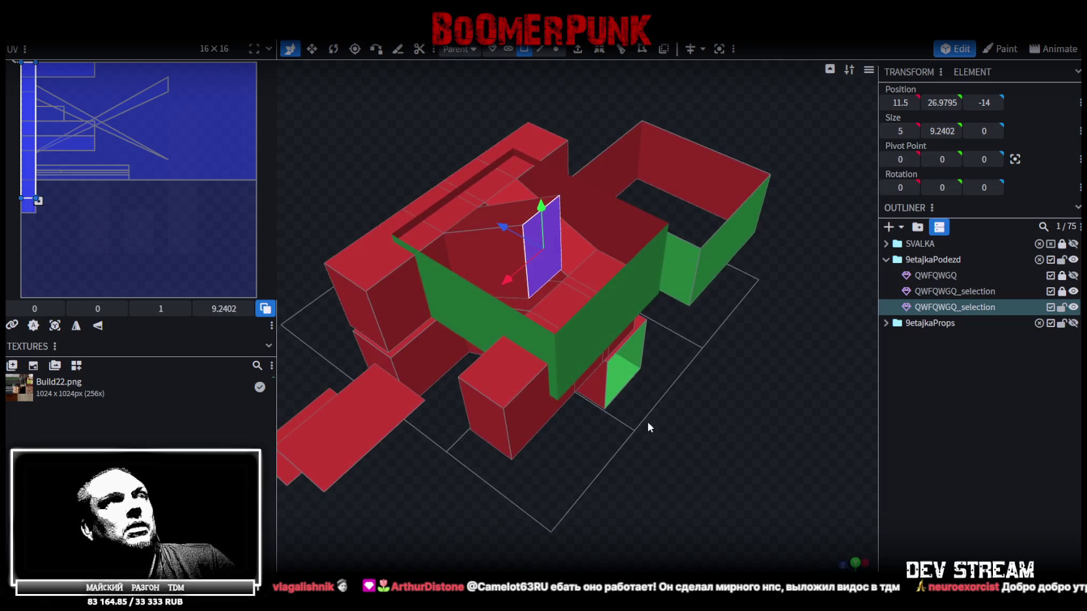
right_drag(647, 427, 686, 411)
click(539, 49)
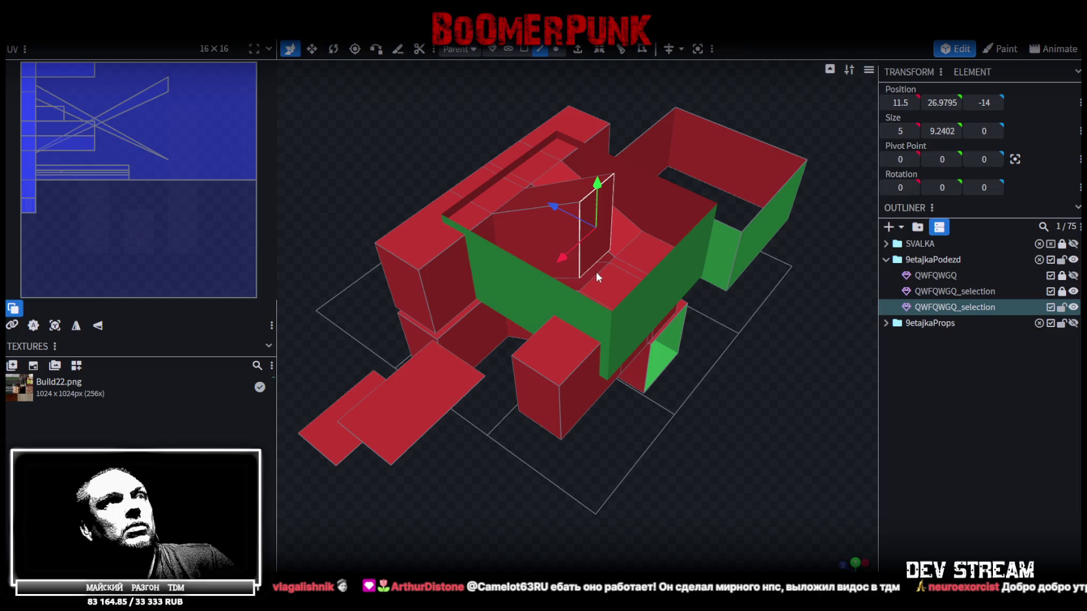
key(m)
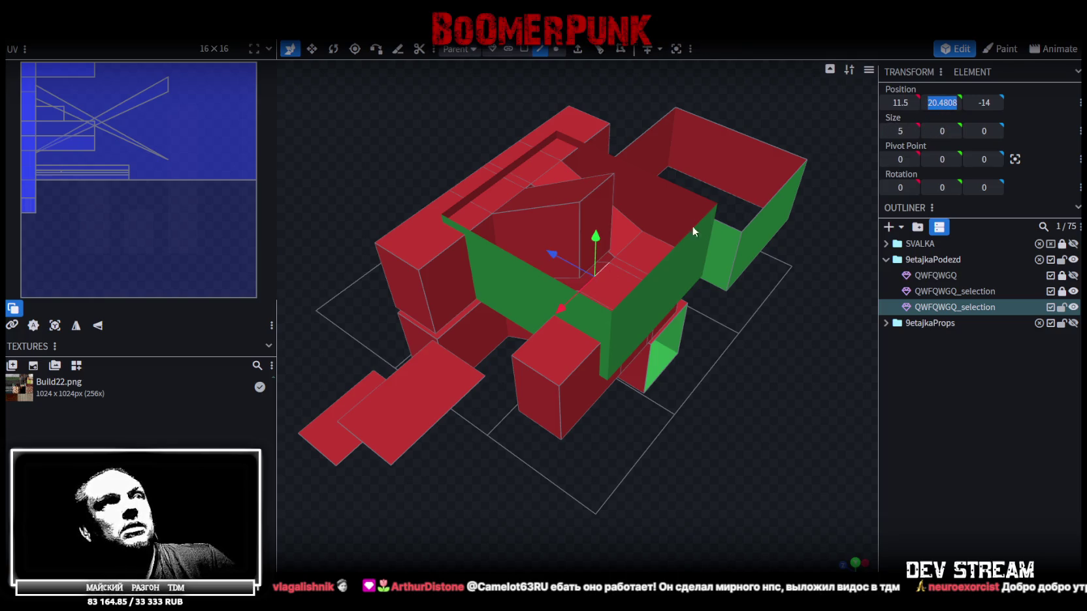
click(936, 105)
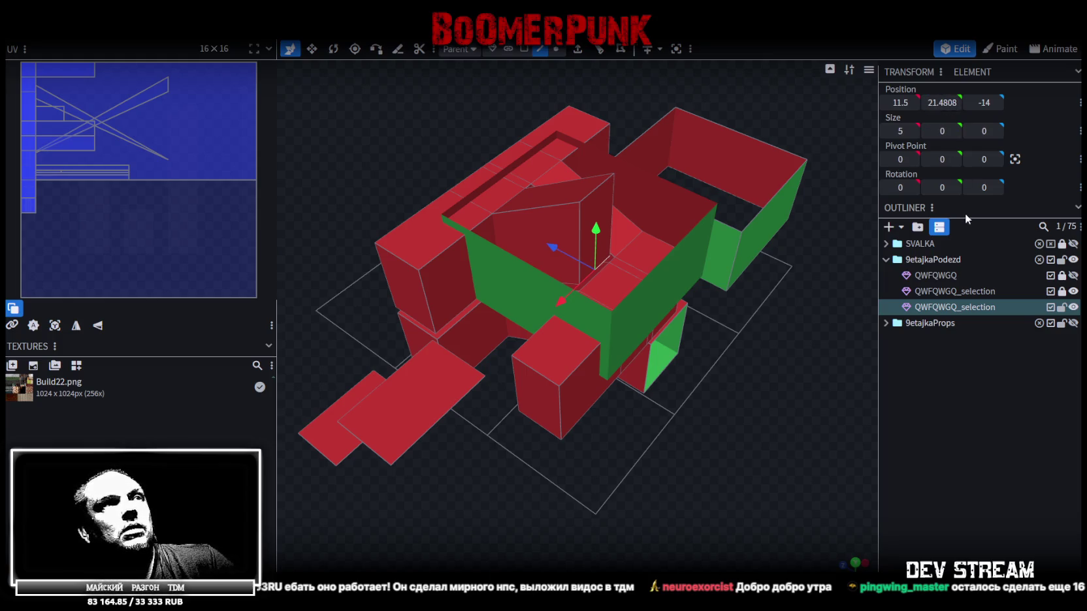
mouse_move(796, 377)
mouse_down()
mouse_move(685, 410)
mouse_move(707, 396)
mouse_move(754, 404)
mouse_move(736, 381)
mouse_up()
click(942, 103)
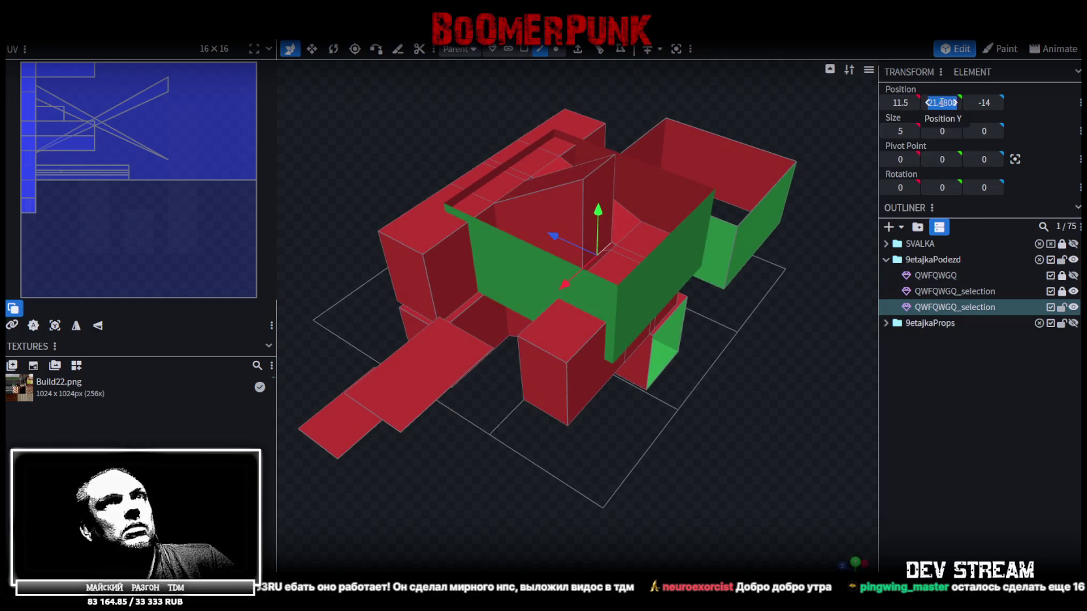
- Undo two recent edits, then select and nudge the right-hand slab face
click(431, 367)
click(451, 393)
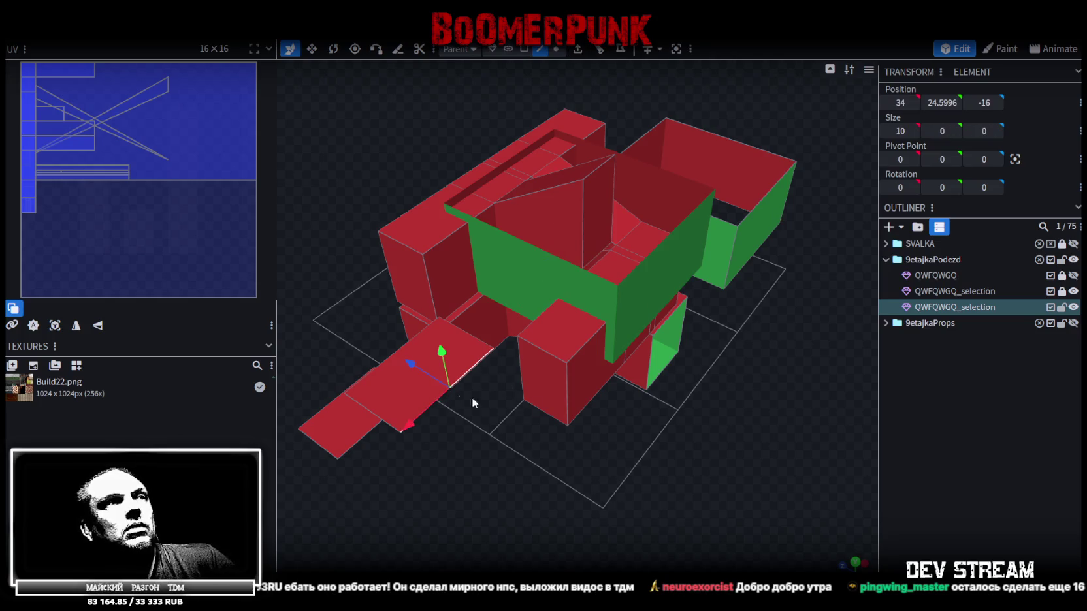
key(ctrl+z)
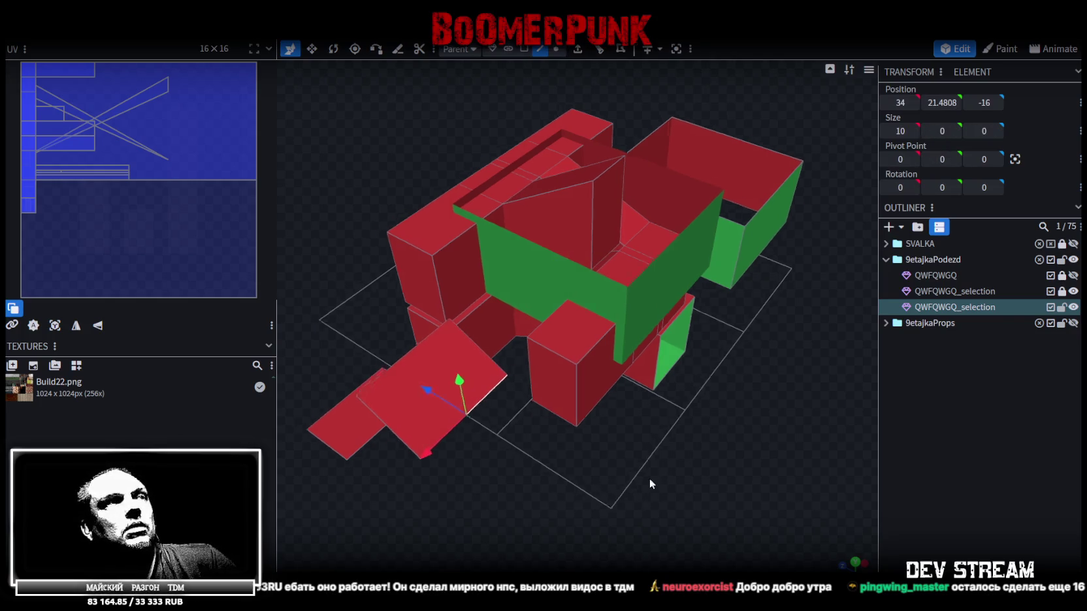
drag(649, 478, 569, 419)
key(ctrl+z)
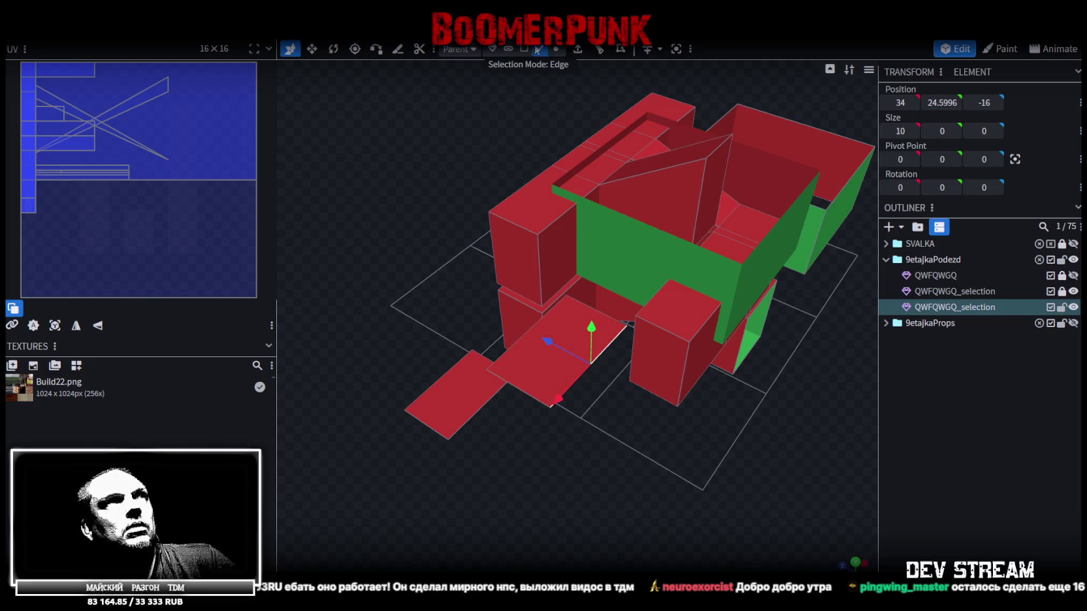
click(523, 49)
click(546, 369)
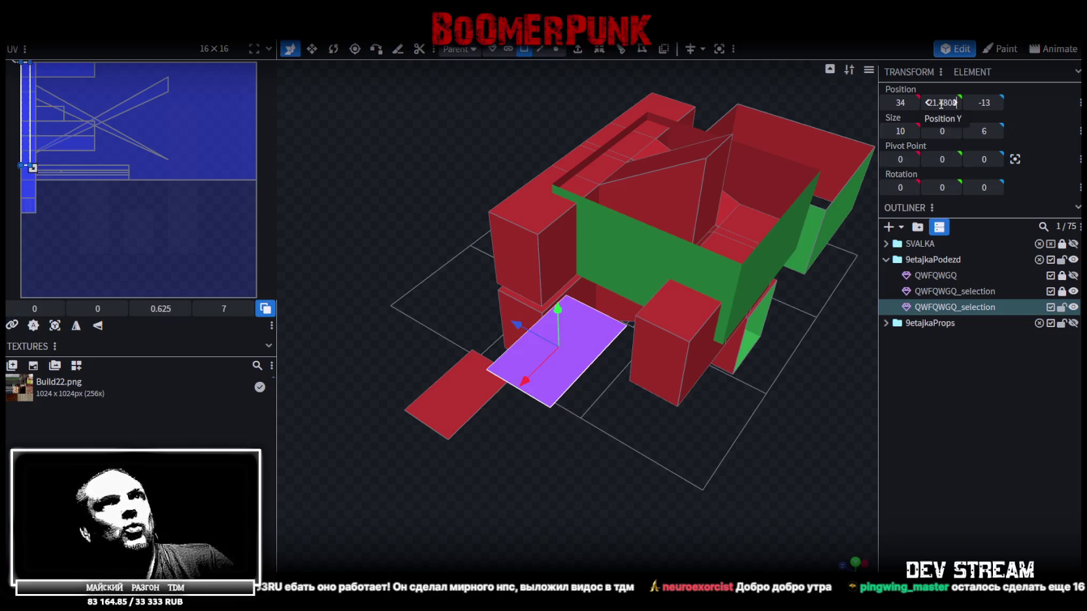
drag(941, 103, 935, 102)
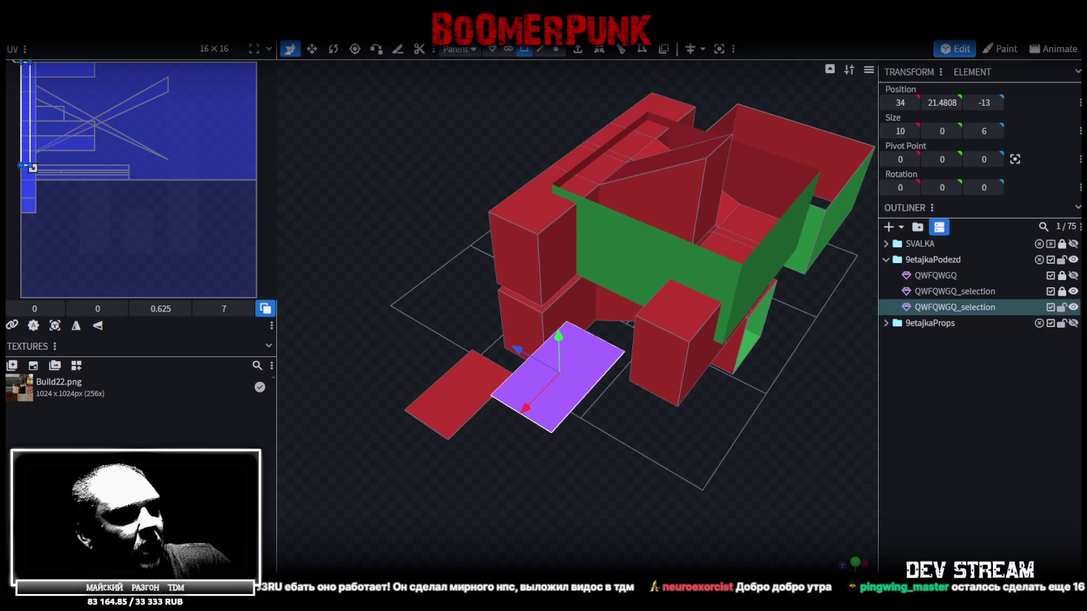
- Set the right slab's Position Y to 30.721
click(440, 416)
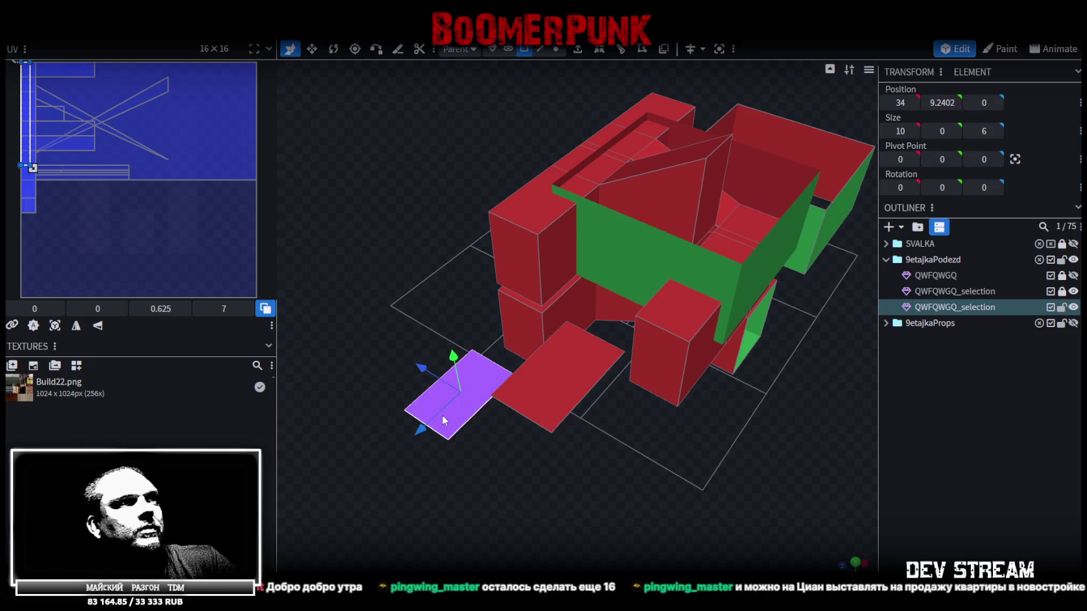
click(943, 103)
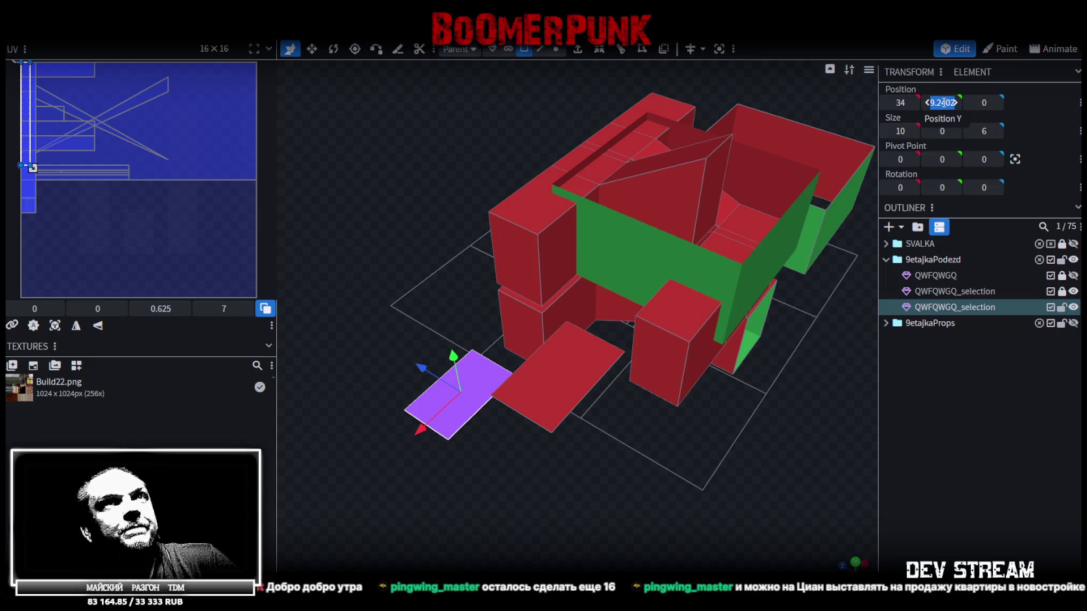
click(592, 389)
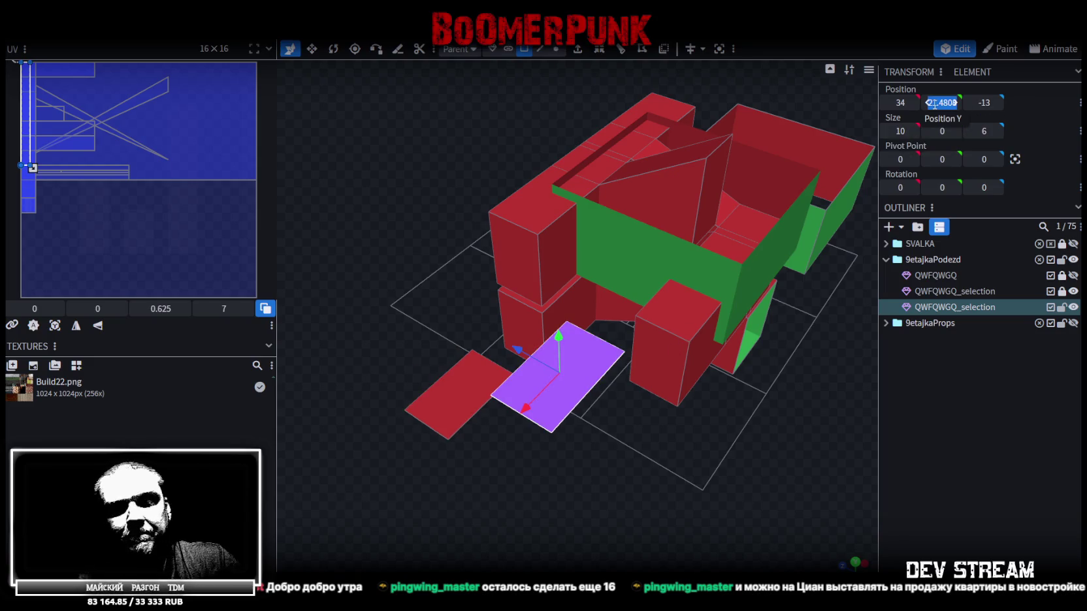
text(30.721)
key(Return)
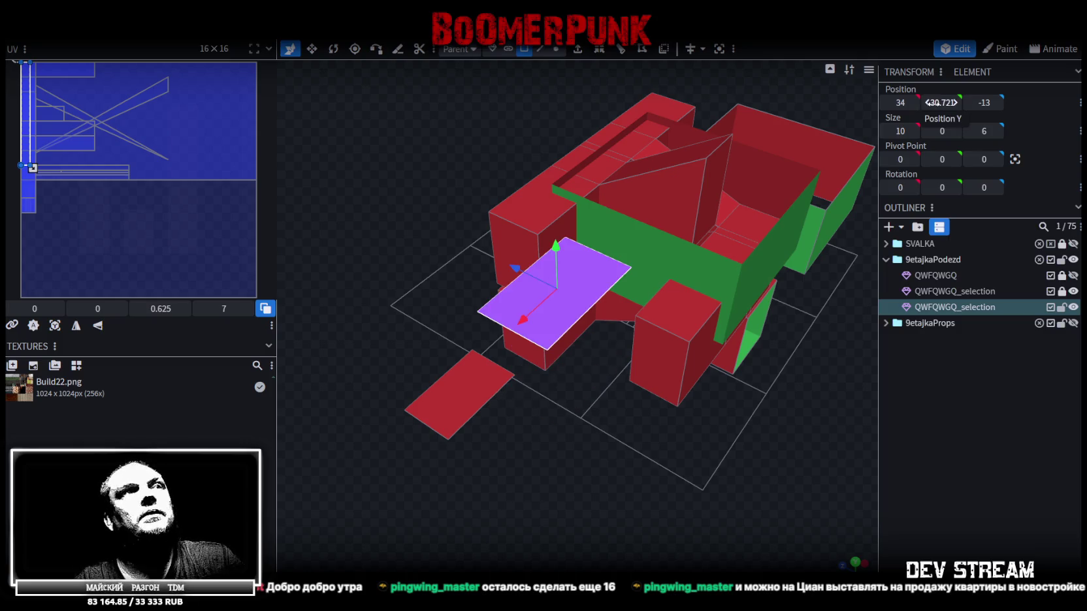
- Switch to edge selection and pick an edge on top of the building
scroll(722, 384, down, 2)
drag(722, 384, 741, 429)
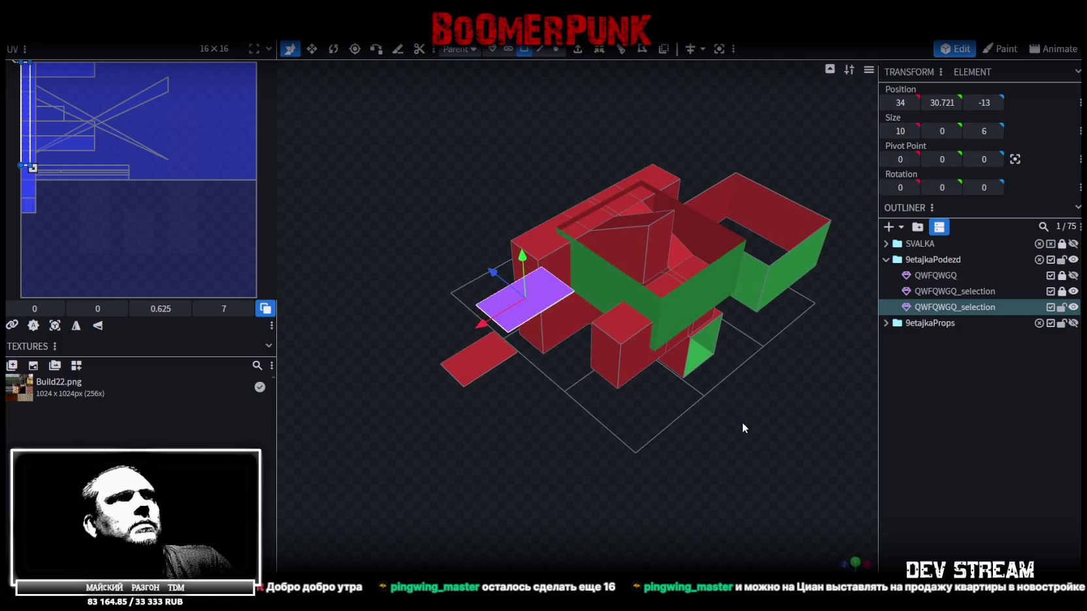
mouse_move(554, 187)
mouse_down()
mouse_move(514, 131)
mouse_move(431, 173)
mouse_move(555, 60)
mouse_up()
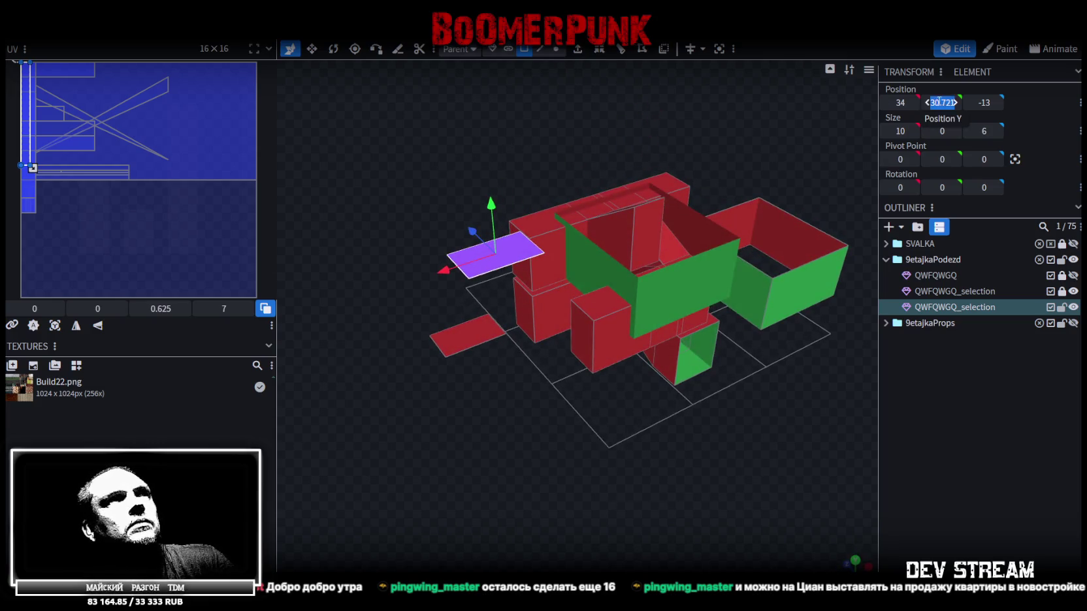
click(540, 48)
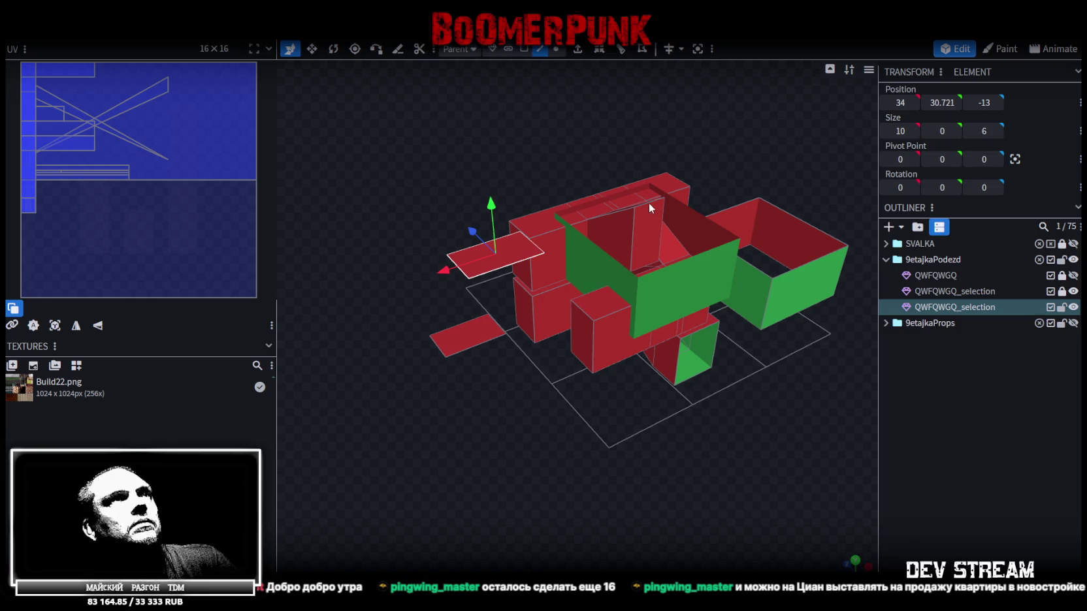
click(649, 205)
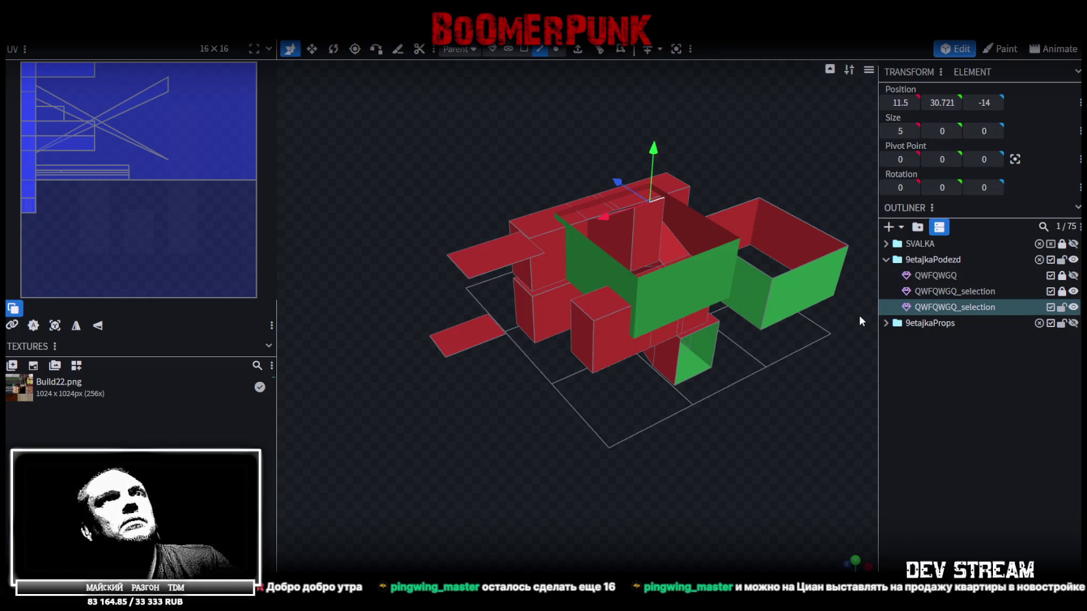
mouse_move(566, 487)
mouse_down()
mouse_move(759, 452)
mouse_move(716, 386)
mouse_move(790, 371)
mouse_move(793, 328)
mouse_up()
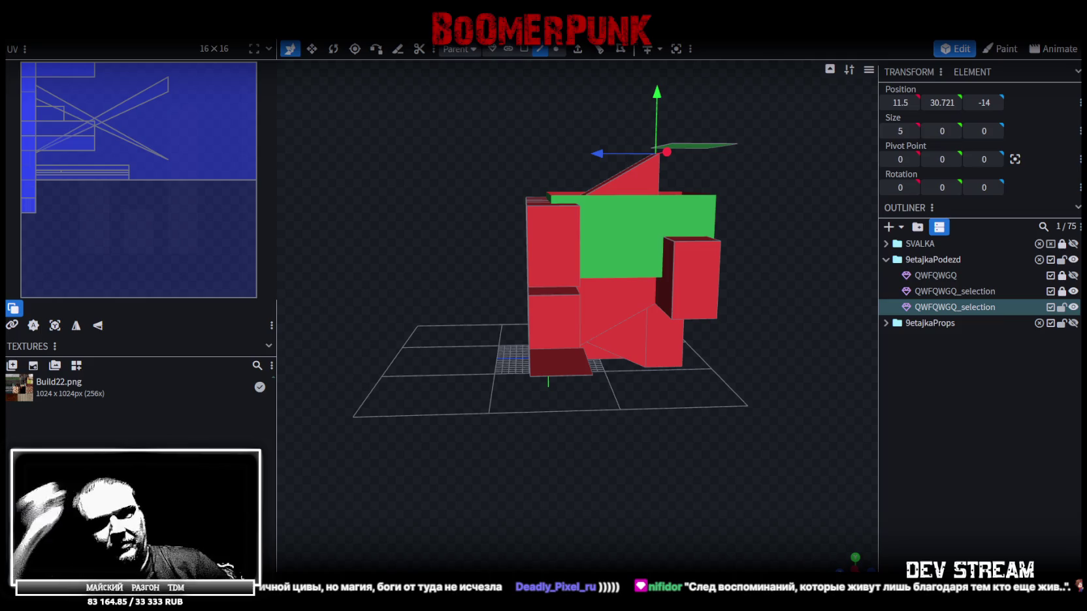
mouse_move(762, 401)
mouse_down()
mouse_move(696, 470)
mouse_move(672, 464)
mouse_move(675, 473)
mouse_up()
scroll(664, 473, up, 3)
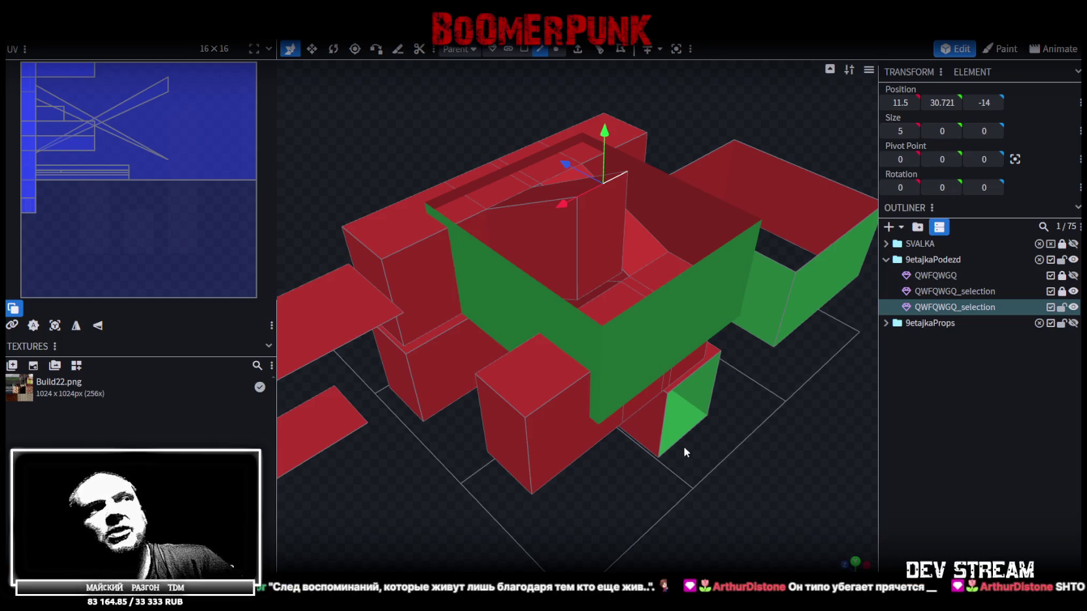
- Save the model as Build27.bbmodel
scroll(719, 443, down, 3)
scroll(750, 442, up, 2)
scroll(765, 441, up, 3)
drag(765, 440, 766, 411)
key(ctrl+s)
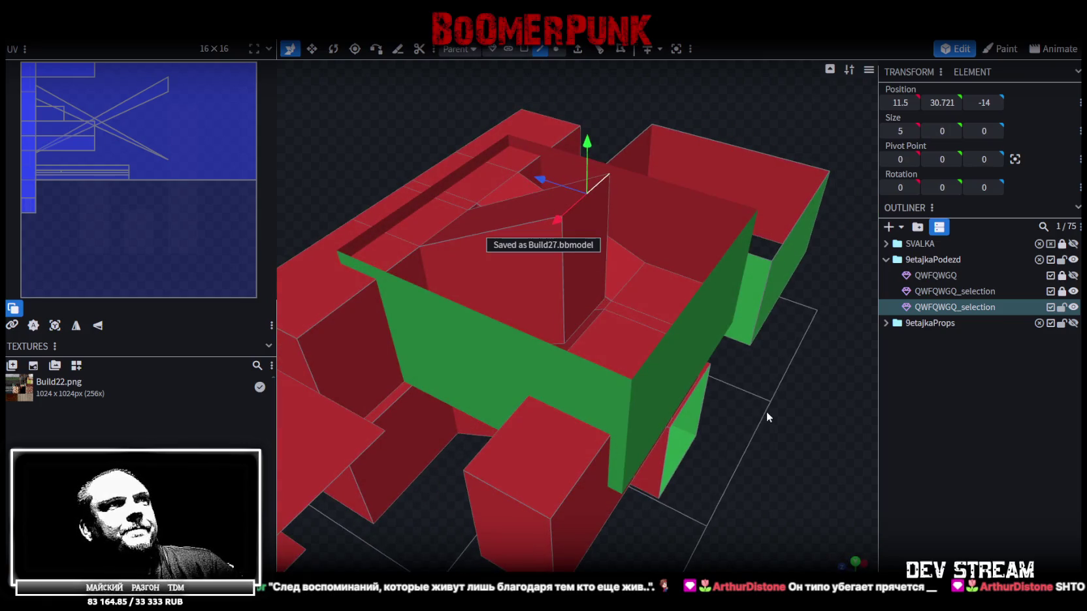
scroll(762, 413, down, 2)
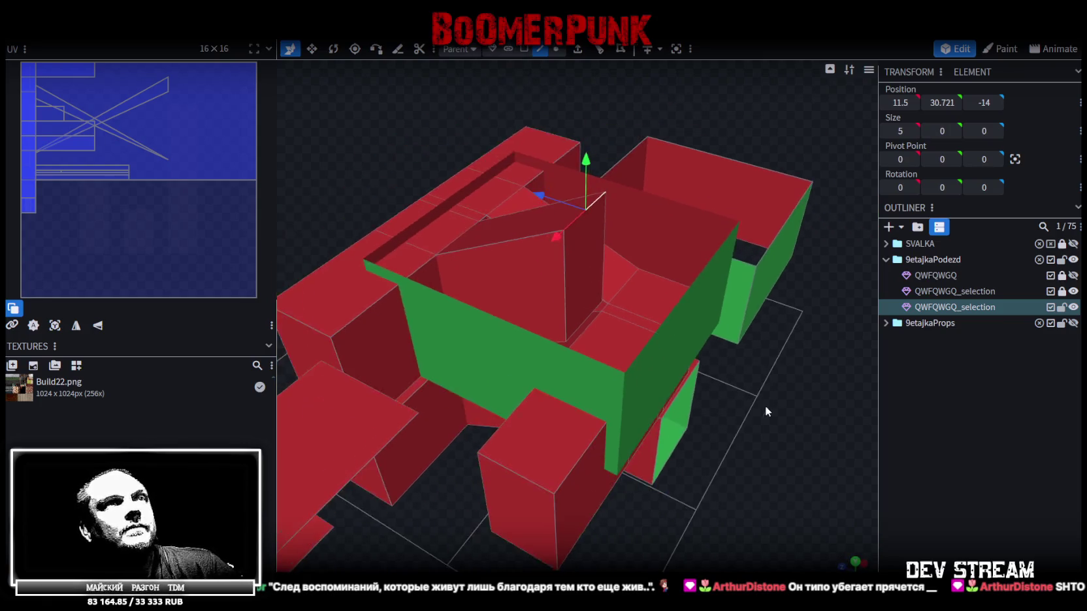
scroll(765, 405, down, 2)
mouse_move(704, 426)
mouse_down()
mouse_move(582, 468)
mouse_move(777, 343)
mouse_move(796, 292)
mouse_move(756, 369)
mouse_move(763, 379)
mouse_up()
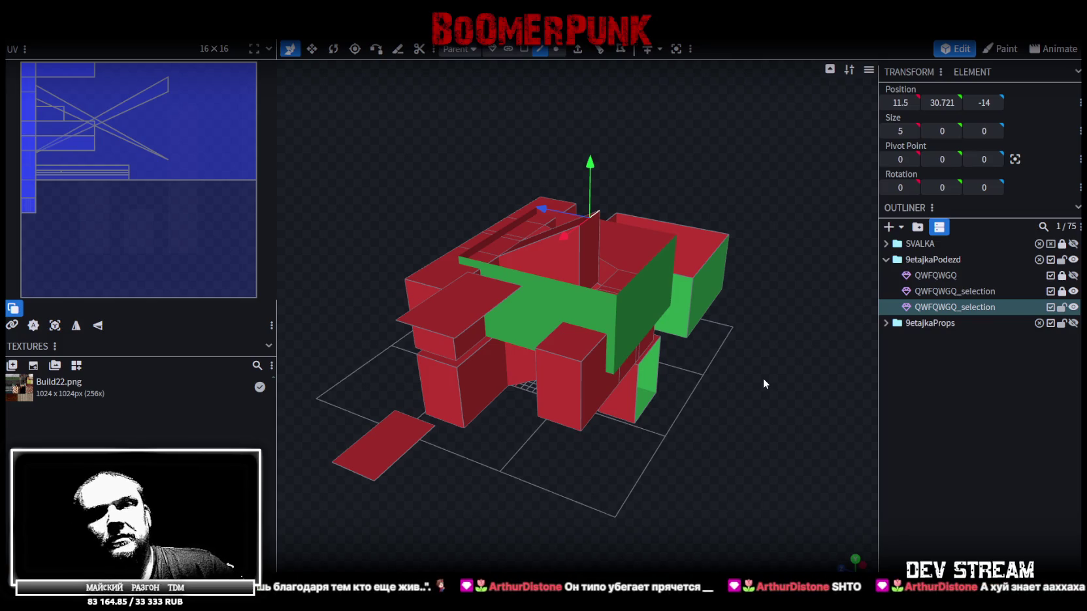
scroll(741, 356, up, 1)
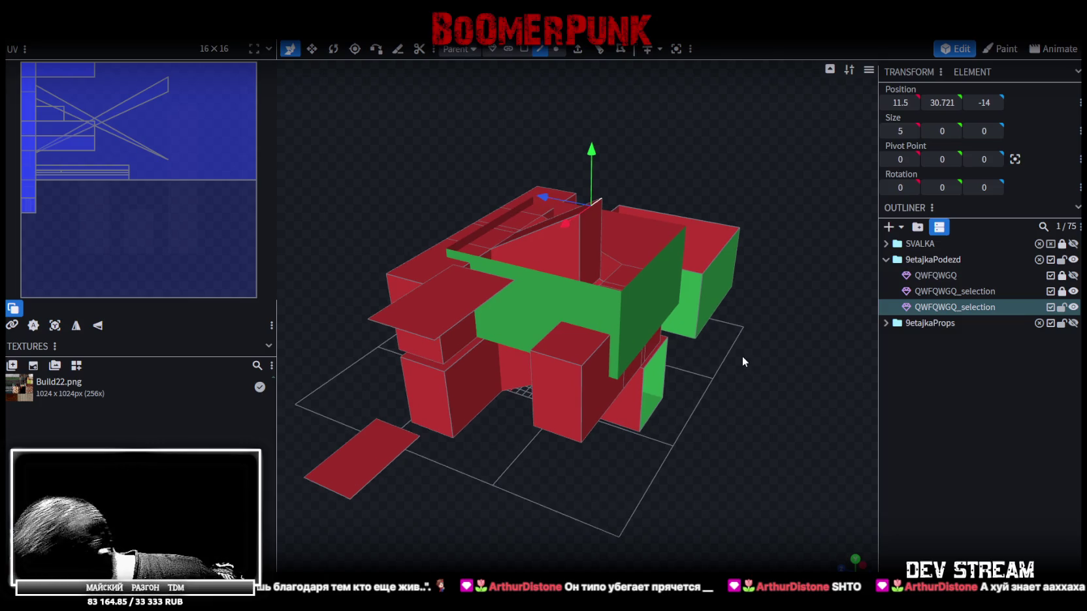
mouse_move(732, 377)
mouse_down()
mouse_move(740, 396)
mouse_move(713, 407)
mouse_up()
key(ctrl+s)
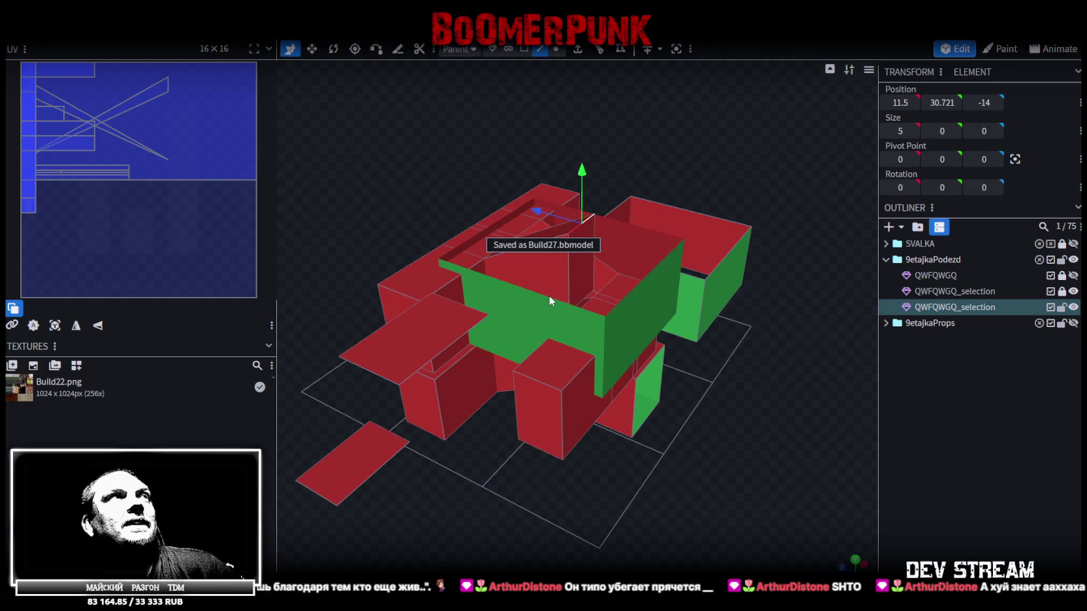
click(372, 42)
key(ctrl+s)
click(271, 45)
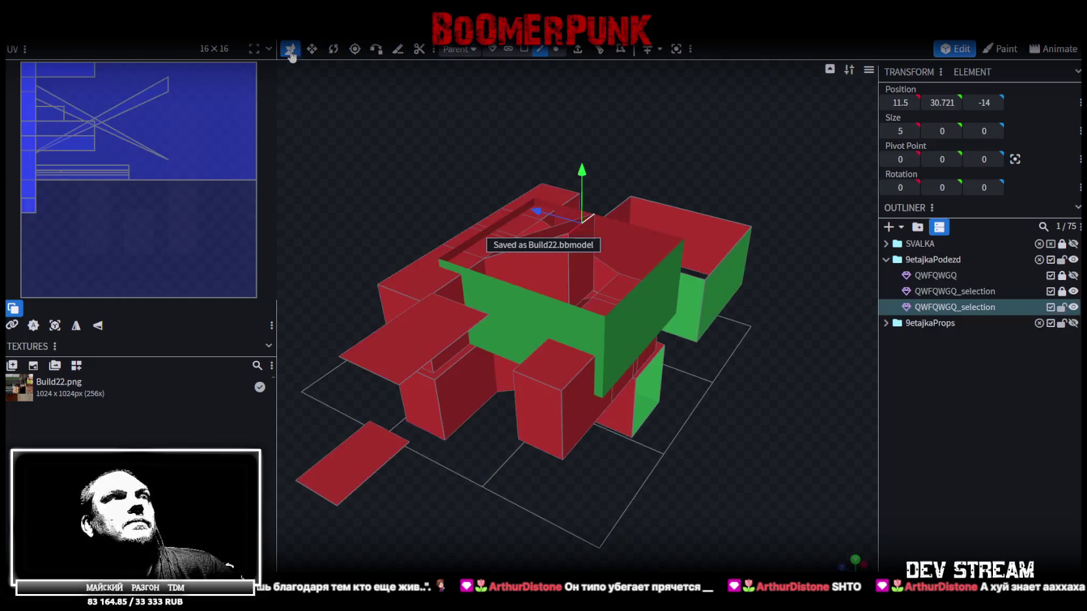
- Hide the QWFQWGQ_selection mesh in the Outliner, removing the green front wall
mouse_move(758, 435)
mouse_down()
mouse_move(730, 453)
mouse_move(643, 428)
mouse_up()
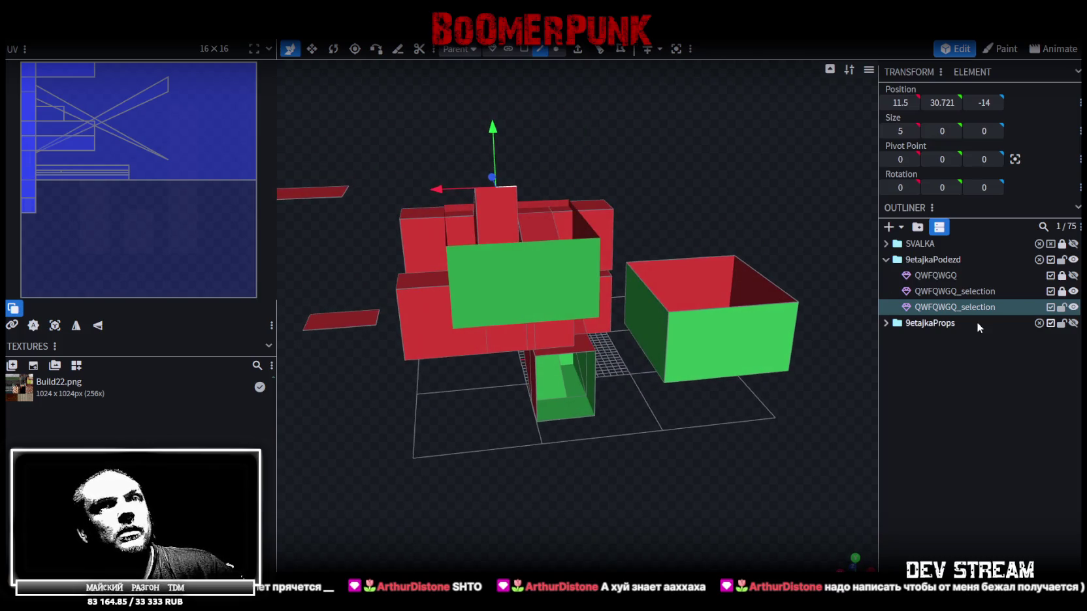
click(1073, 292)
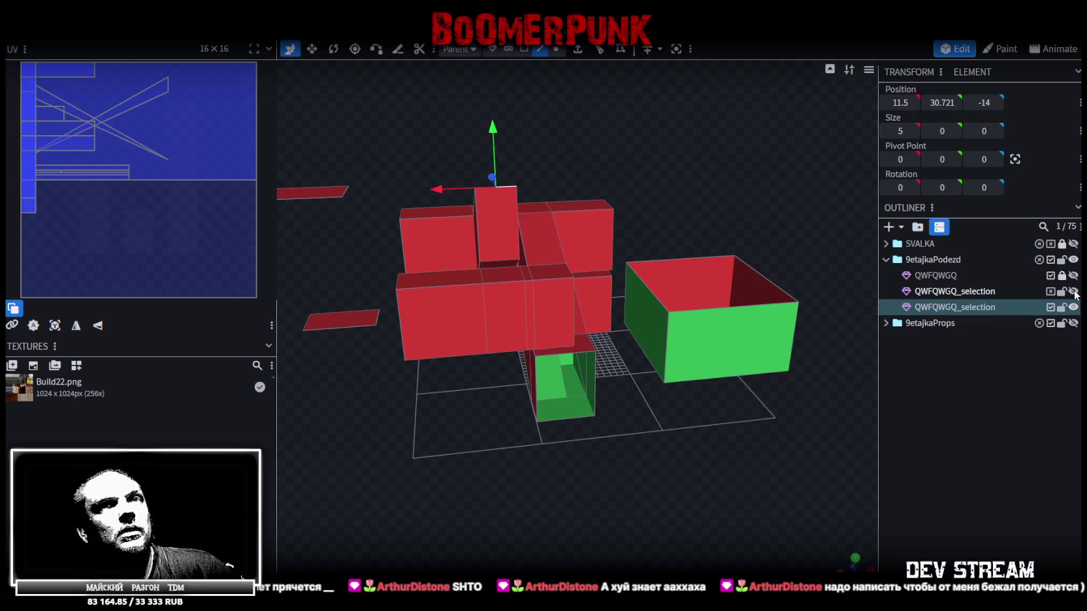
click(1073, 292)
click(1073, 291)
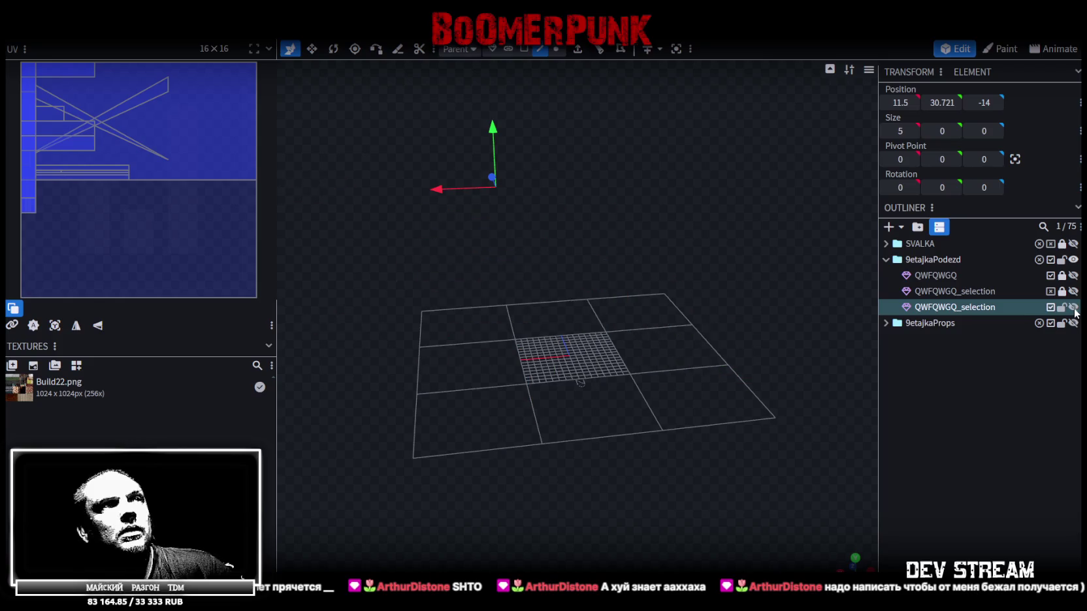
mouse_move(596, 466)
mouse_down()
mouse_move(706, 478)
mouse_move(601, 428)
mouse_move(604, 441)
mouse_move(695, 467)
mouse_up()
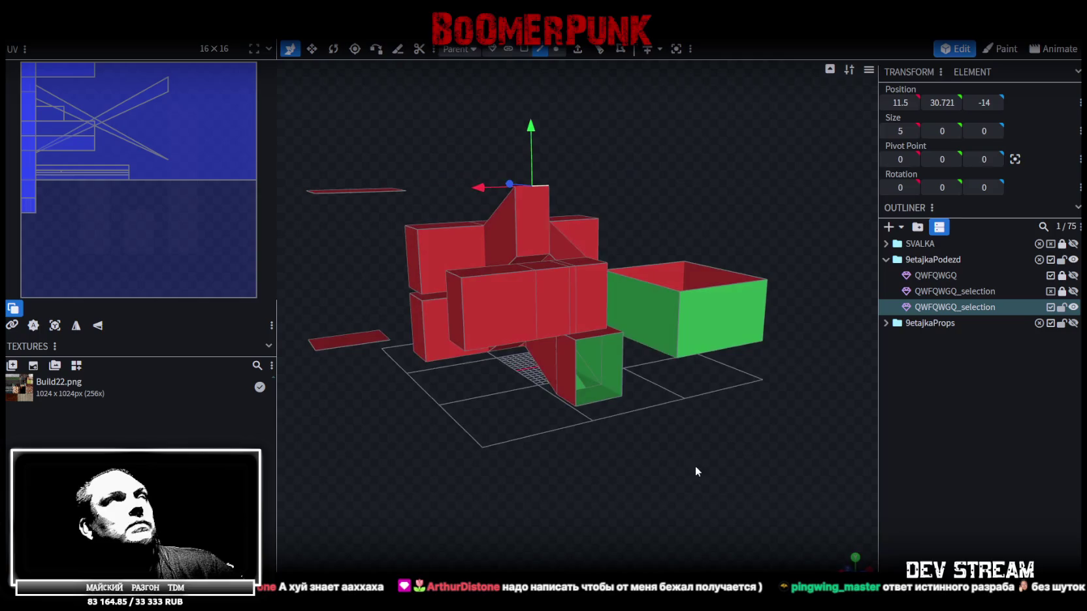
- Inspect the entrance model in solid and wireframe shading, then return to textured display
click(98, 32)
mouse_move(170, 45)
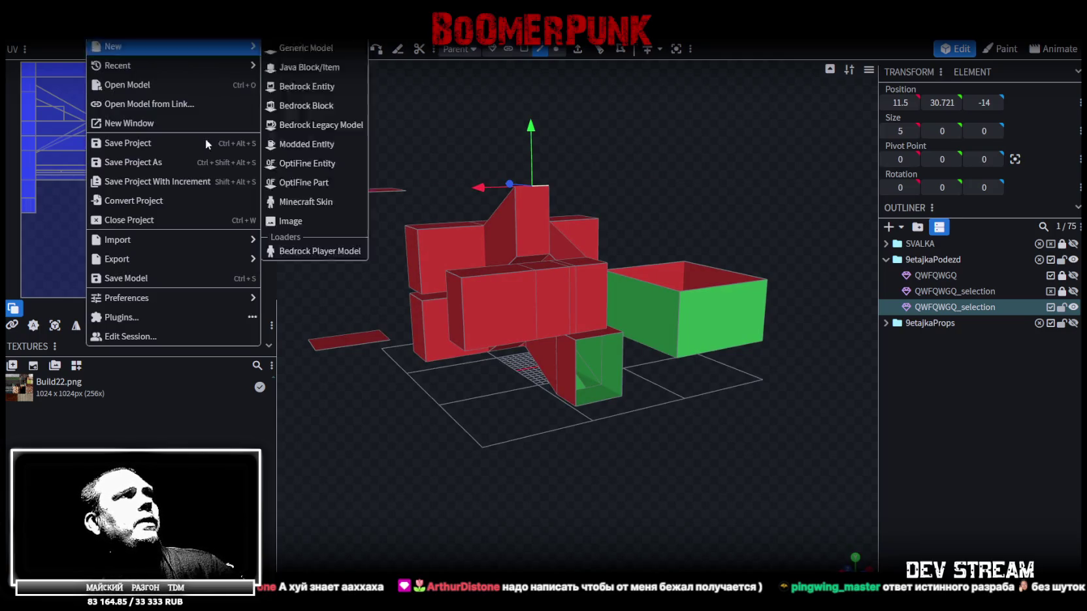
key(Escape)
key(z)
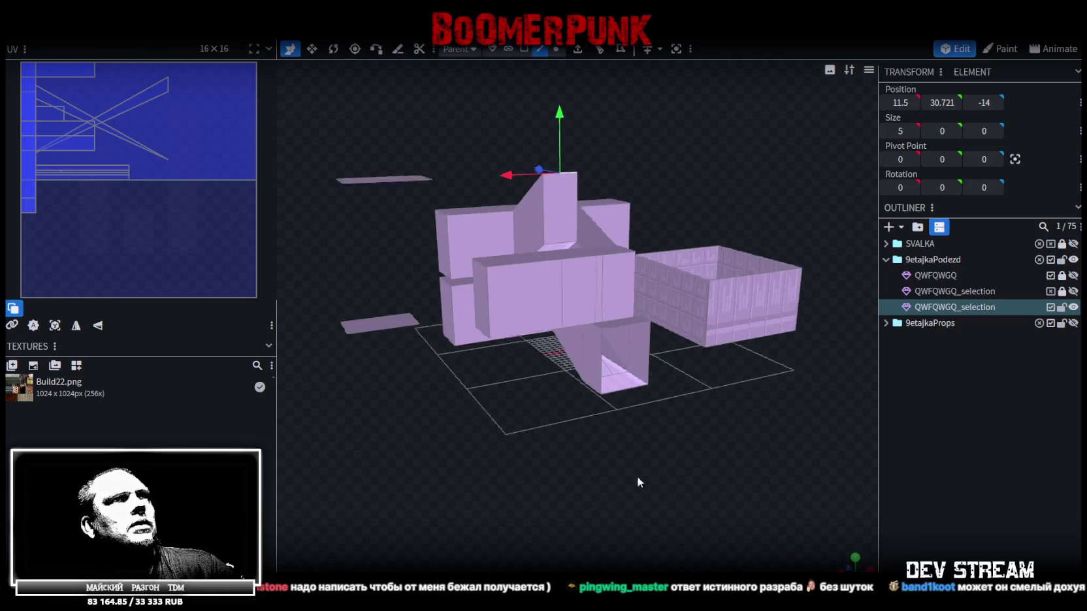
mouse_move(645, 467)
mouse_down()
mouse_move(522, 489)
mouse_move(598, 409)
mouse_move(690, 393)
mouse_move(577, 387)
mouse_move(597, 462)
mouse_move(730, 479)
mouse_move(798, 448)
mouse_move(764, 418)
mouse_move(686, 495)
mouse_up()
key(z)
key(z)
- Save the project as Build27.bbmodel and export it as FBX Build27.fbx at scale 16
key(ctrl+s)
click(98, 32)
mouse_move(117, 258)
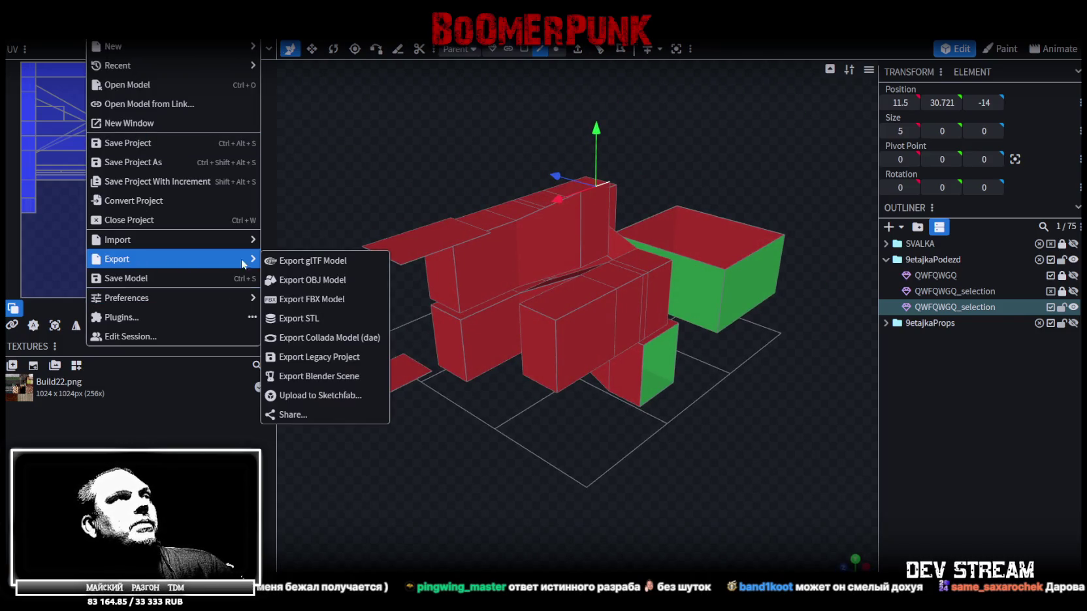
click(337, 302)
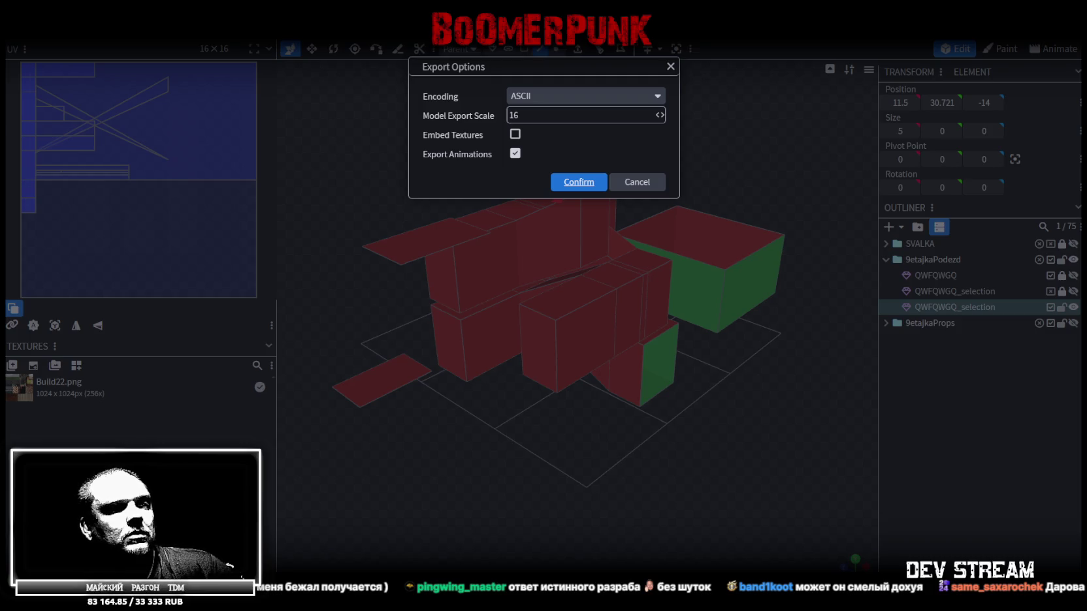
key(Return)
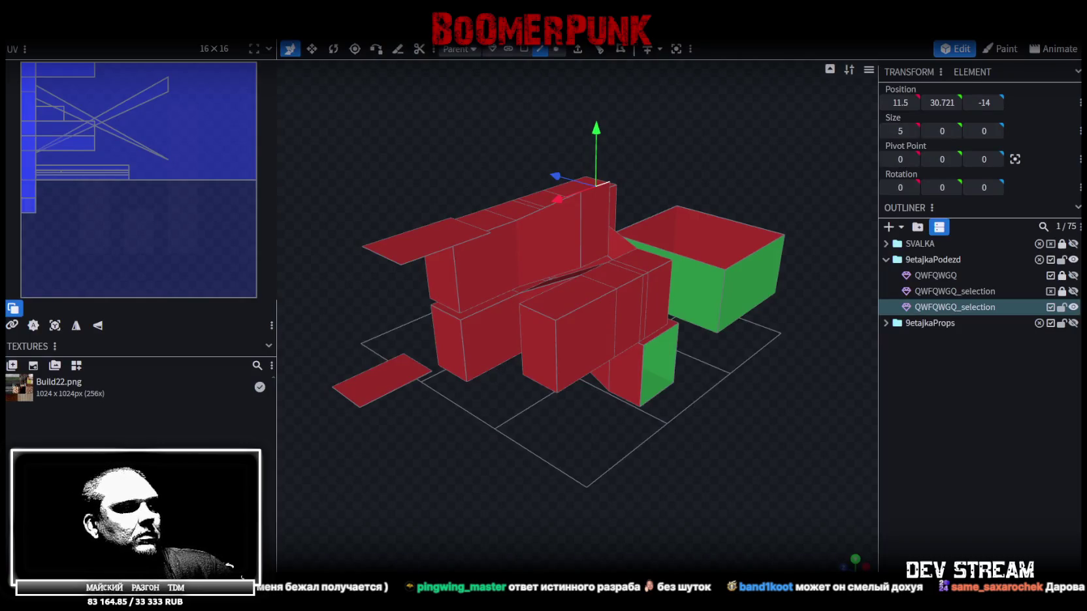
key(alt+Tab)
- Collapse the map group in the Hierarchy and deactivate the old QWFQWGQ entrance object
scroll(92, 193, up, 5)
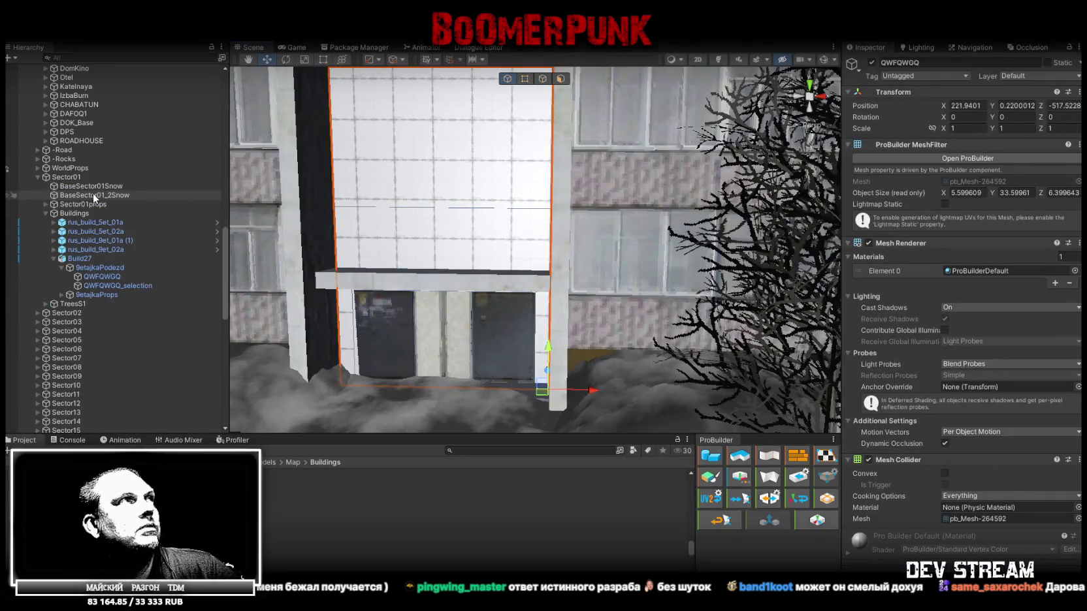
scroll(91, 207, up, 5)
scroll(105, 212, up, 5)
scroll(105, 196, up, 3)
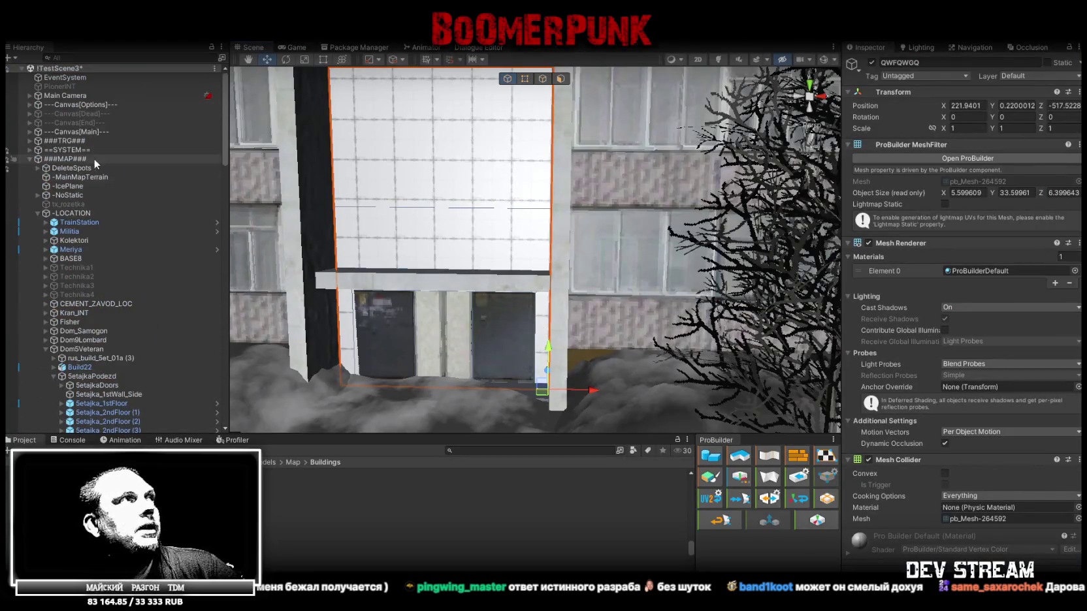
click(30, 158)
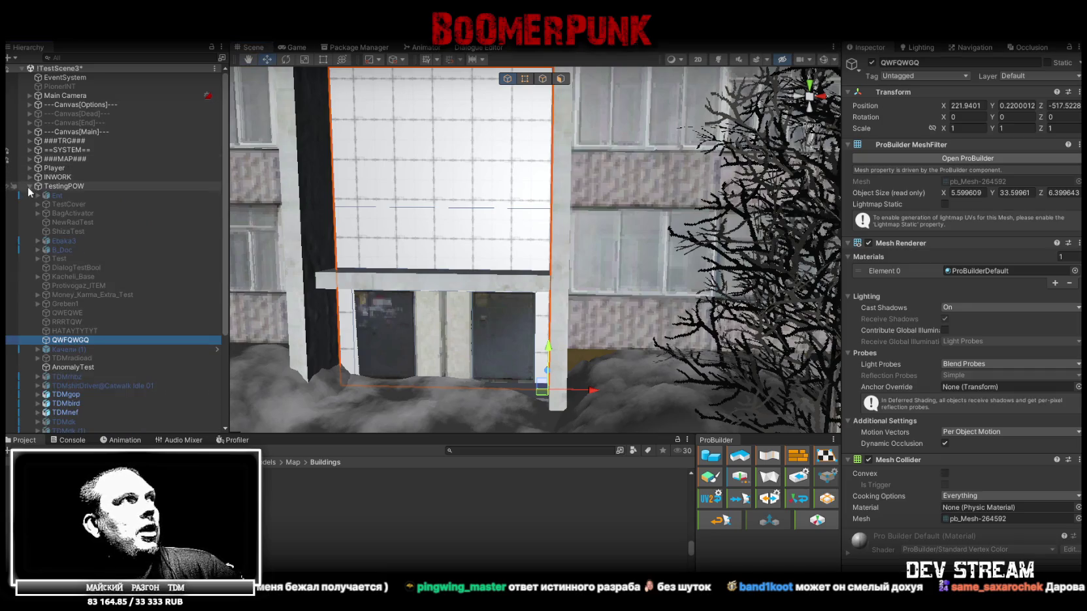
scroll(91, 267, down, 5)
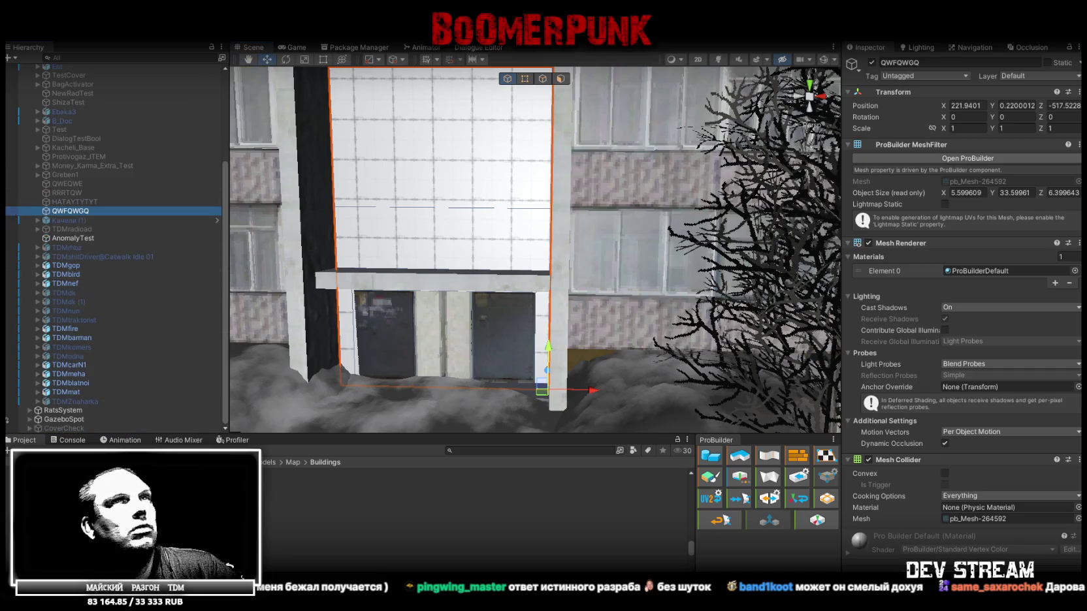
click(871, 63)
- Focus on the Player and drag it beside the benches, out into the snowy yard
mouse_move(555, 294)
right_down()
mouse_move(564, 318)
mouse_move(574, 314)
right_up()
scroll(95, 294, up, 5)
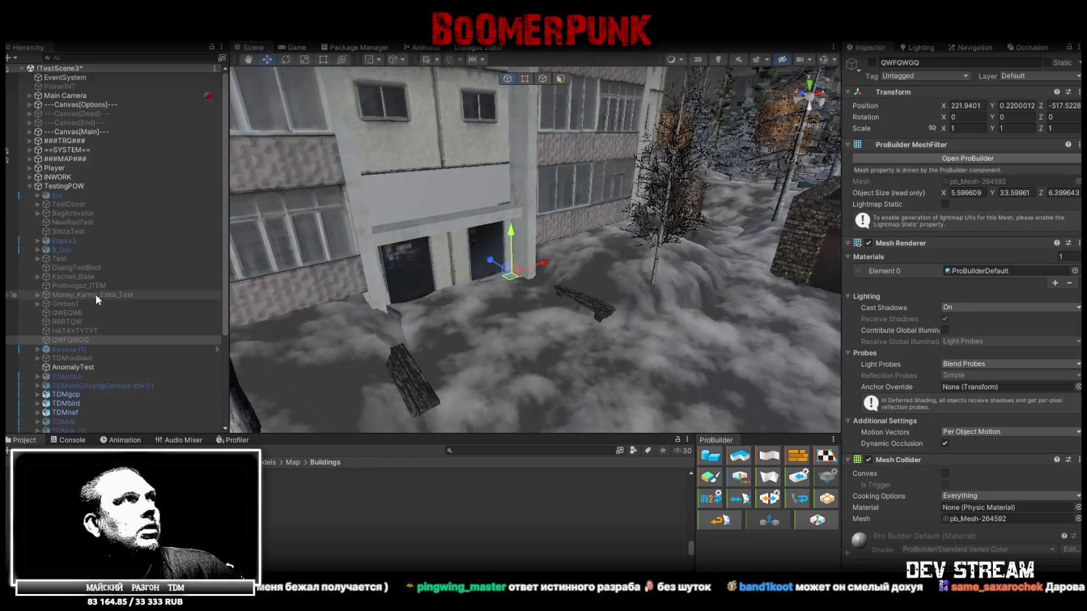
double_click(54, 168)
mouse_move(366, 183)
right_down()
mouse_move(369, 170)
mouse_move(404, 177)
right_up()
drag(394, 175, 620, 315)
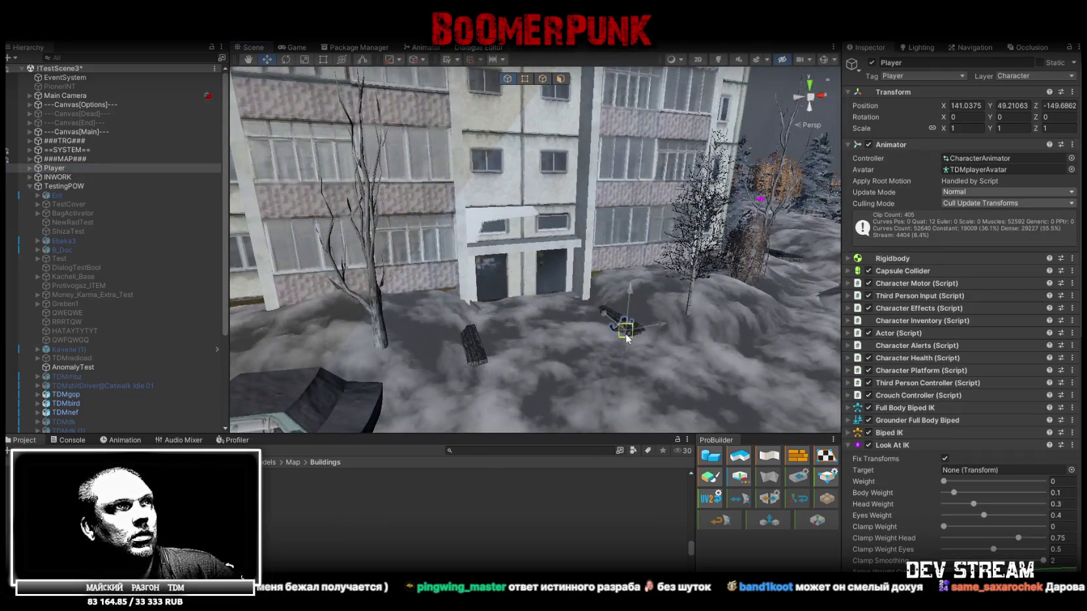
mouse_move(627, 320)
right_down()
mouse_move(671, 381)
mouse_move(522, 310)
right_up()
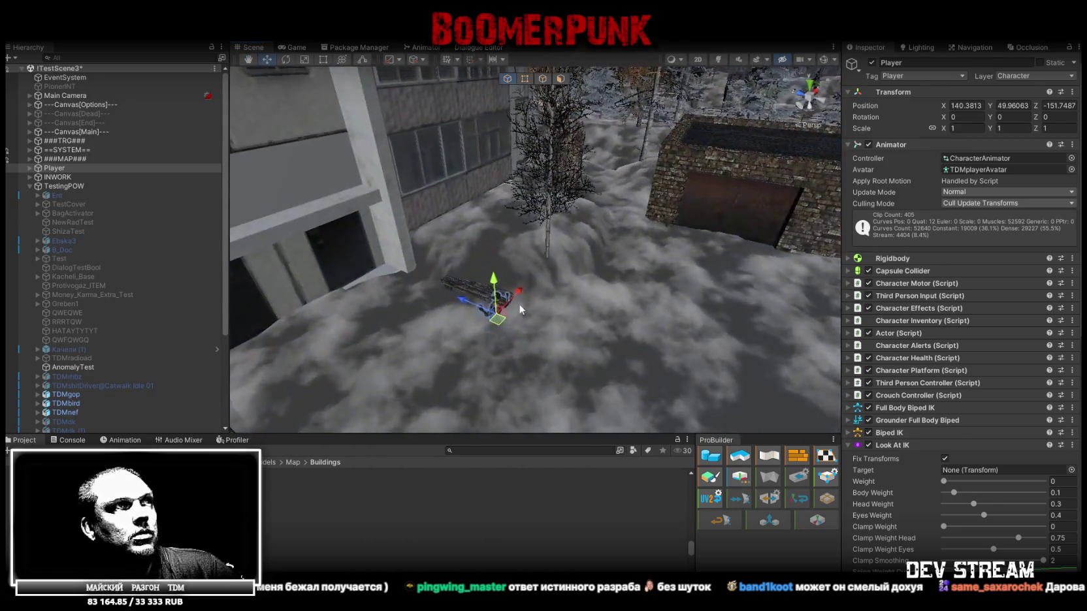
drag(501, 325, 549, 367)
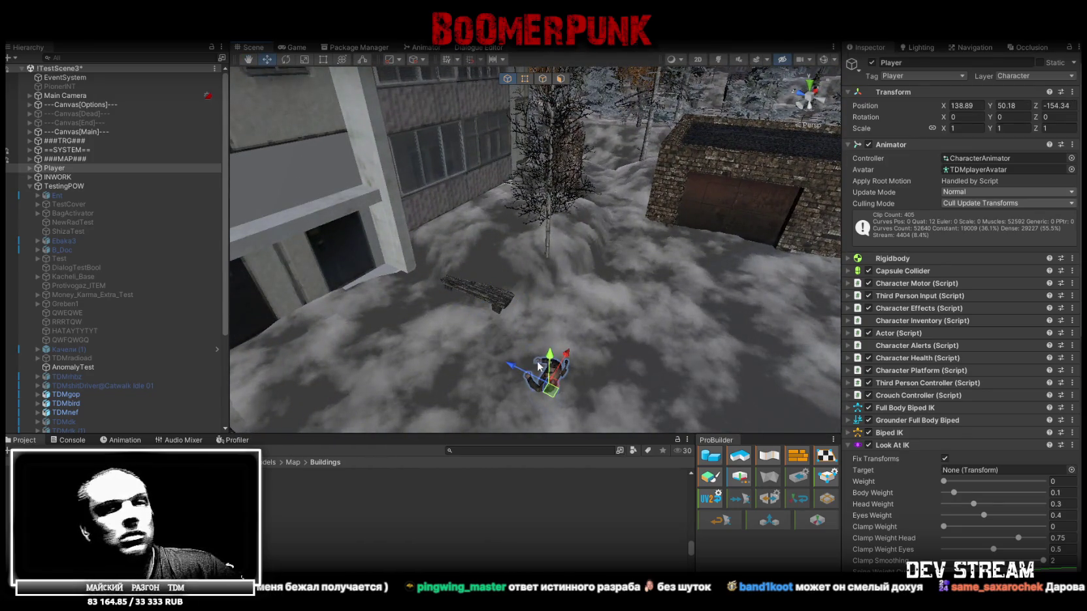
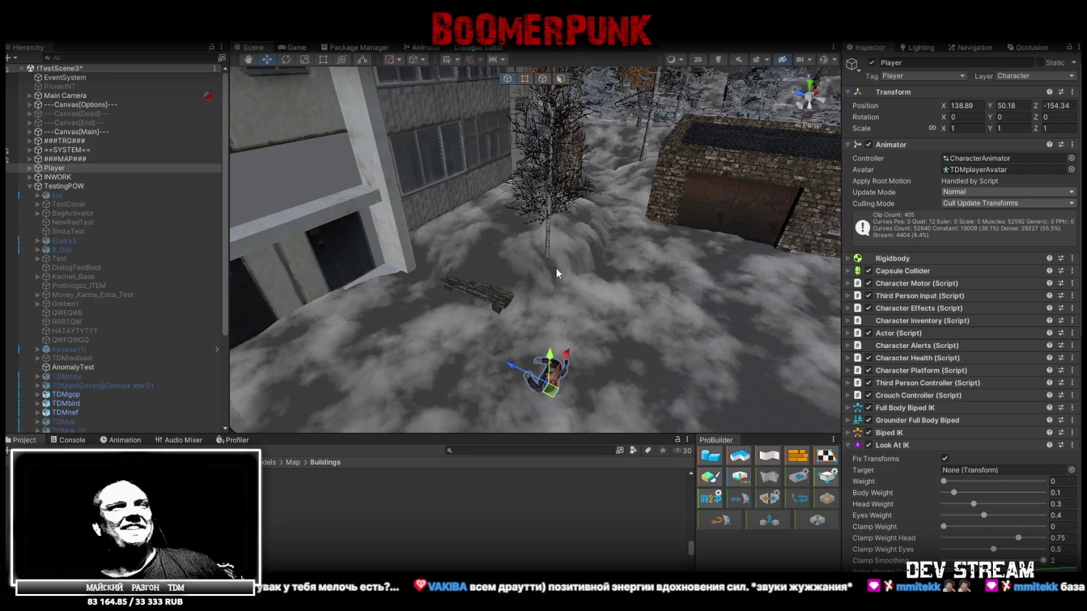
- Select the Build27 blockout parent object in the scene and Hierarchy
scroll(123, 302, down, 3)
mouse_move(617, 222)
right_down()
mouse_move(516, 186)
mouse_move(472, 208)
right_up()
click(472, 208)
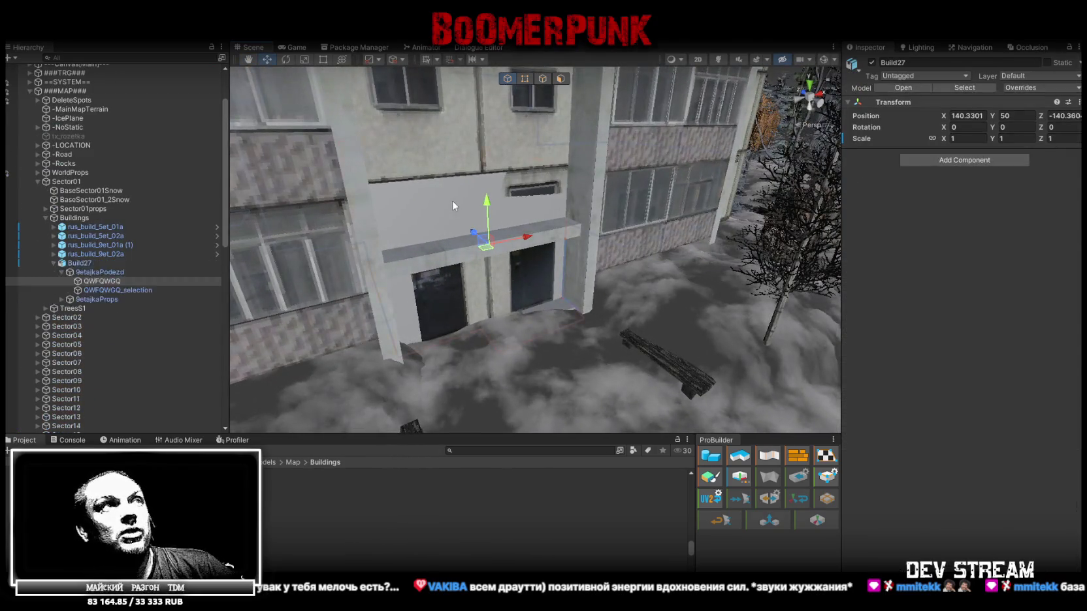
click(452, 206)
click(79, 262)
mouse_move(457, 271)
right_down()
mouse_move(510, 271)
mouse_move(418, 242)
right_up()
- Drag Build27 across the snowy ground to about 194.34, 47.22, -106.36
mouse_move(412, 239)
mouse_down()
mouse_move(485, 212)
mouse_move(446, 259)
mouse_up()
mouse_move(446, 259)
right_down()
mouse_move(601, 255)
mouse_move(402, 218)
mouse_move(421, 339)
right_up()
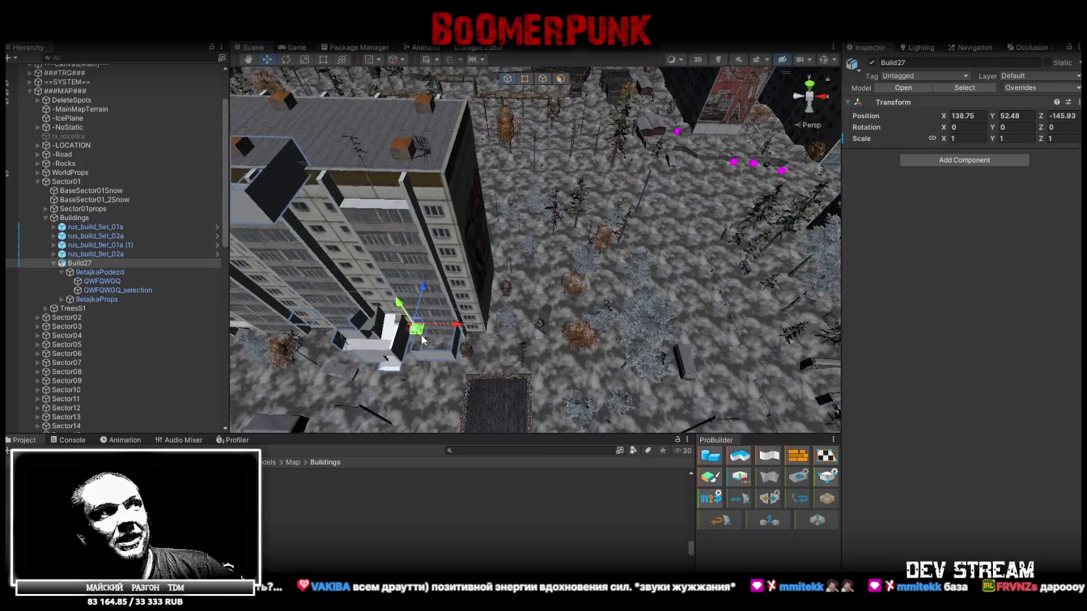
drag(421, 339, 617, 198)
mouse_move(618, 198)
right_down()
mouse_move(634, 170)
mouse_move(533, 181)
mouse_move(520, 266)
right_up()
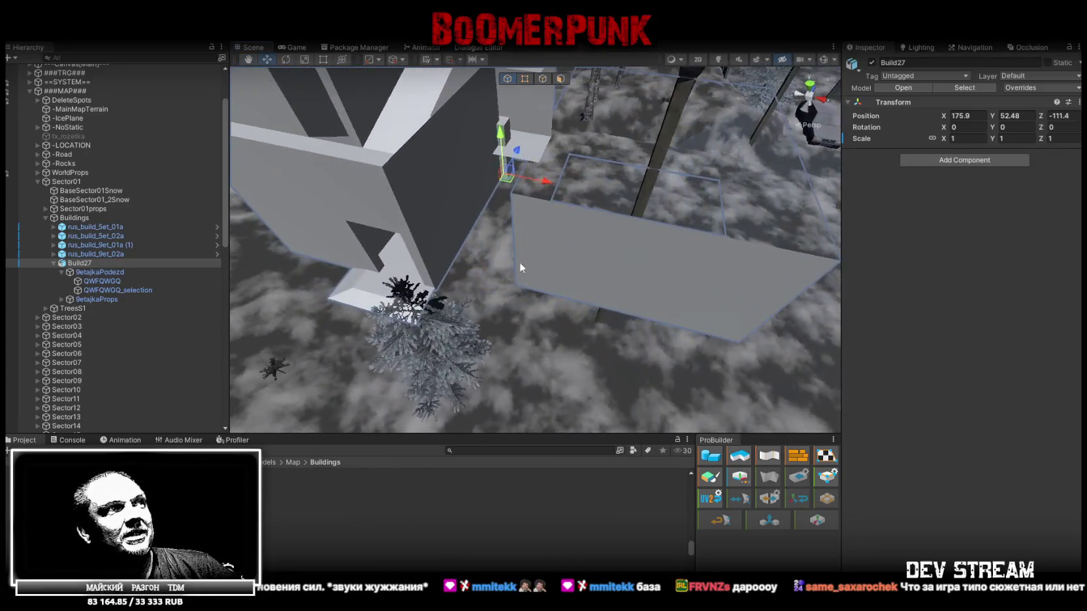
scroll(519, 266, down, 5)
drag(538, 311, 617, 323)
mouse_move(617, 322)
right_down()
mouse_move(695, 290)
mouse_move(494, 267)
right_up()
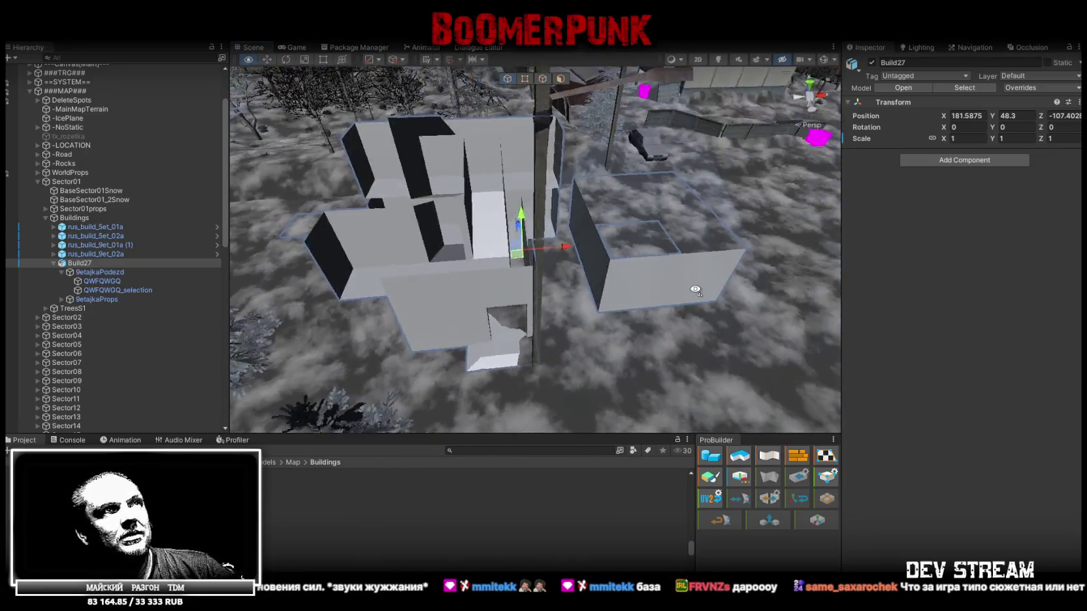
drag(448, 253, 590, 244)
mouse_move(589, 244)
right_down()
mouse_move(634, 289)
mouse_move(552, 301)
right_up()
drag(526, 320, 565, 309)
click(683, 59)
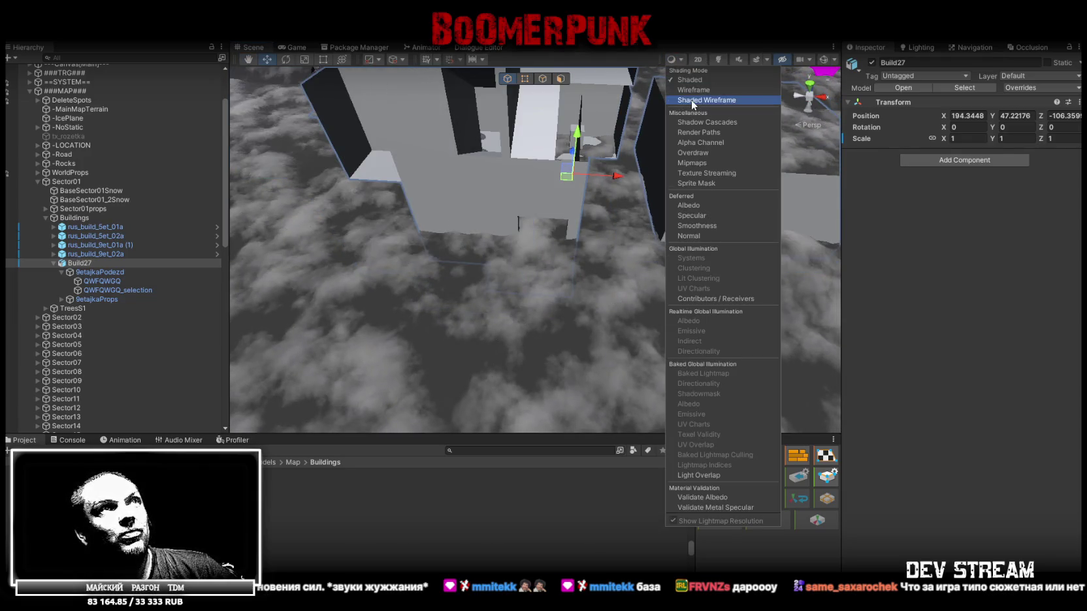
- Switch the Scene view to Shaded Wireframe and nudge Build27 down onto the terrain
click(691, 100)
click(457, 170)
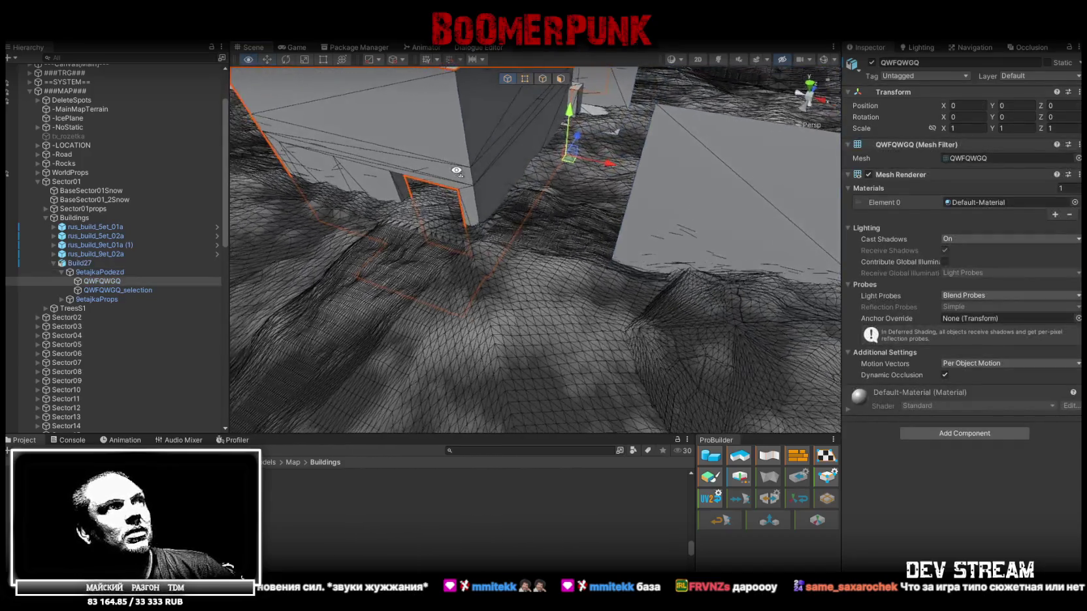
alt+drag(456, 170, 257, 233)
click(91, 263)
alt+drag(389, 235, 605, 276)
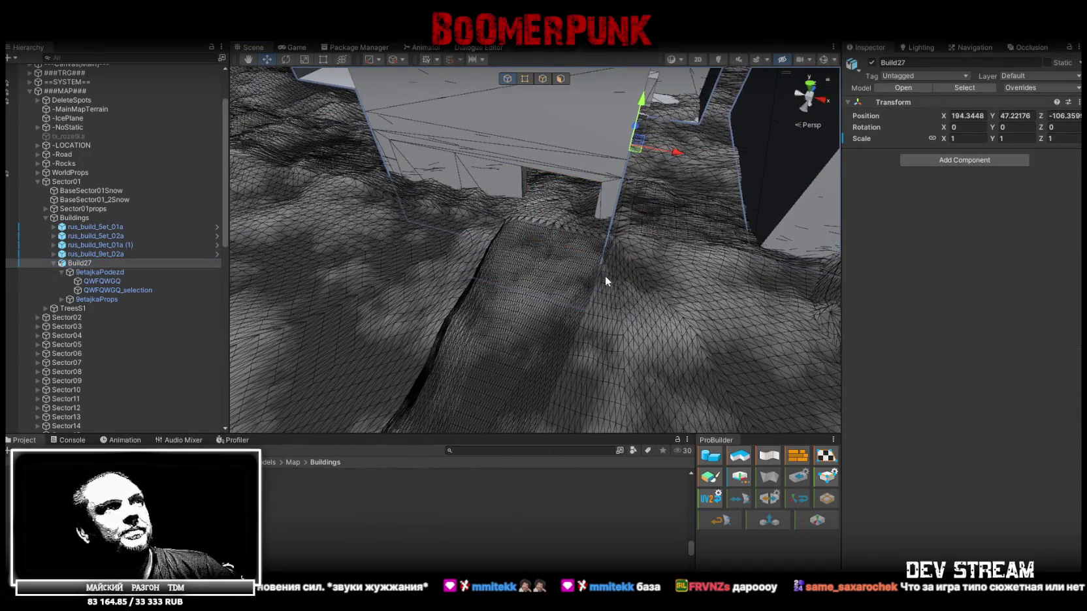
mouse_move(581, 312)
mouse_down()
mouse_move(504, 225)
mouse_move(609, 173)
mouse_move(376, 177)
mouse_up()
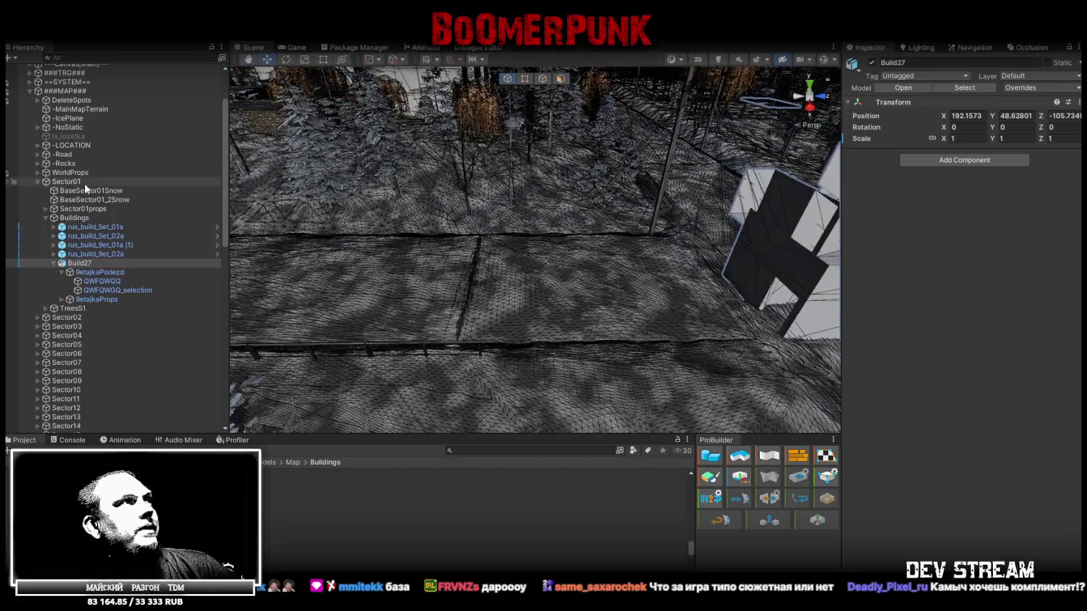
- Place the Player at Build27's doorway (190.847, 48.899, -114.87) and start Play mode
scroll(85, 184, down, 3)
scroll(79, 211, down, 3)
double_click(78, 303)
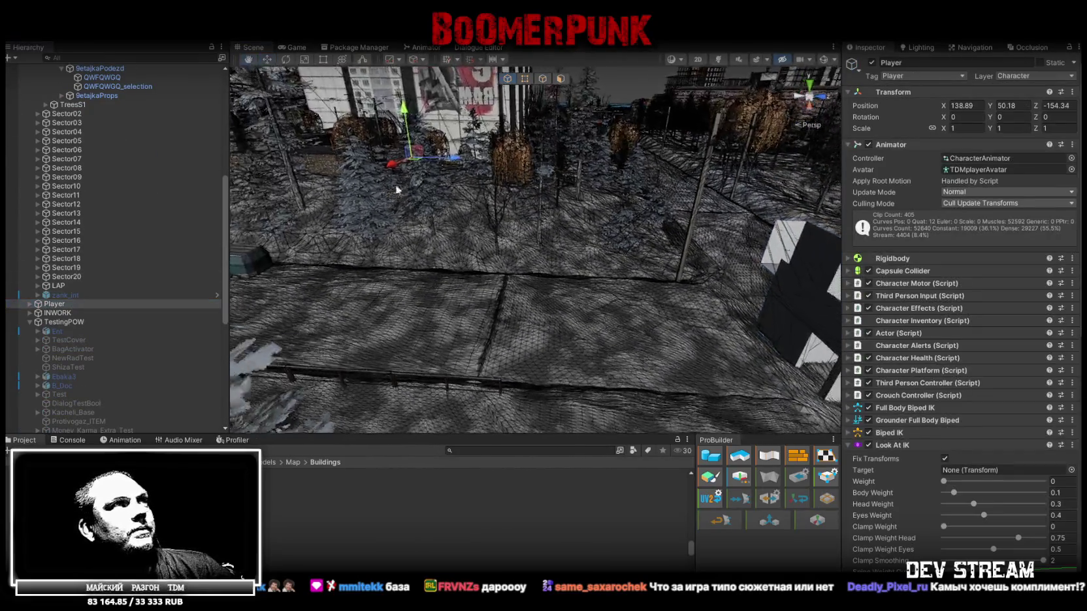
mouse_move(415, 164)
mouse_down()
mouse_move(770, 363)
mouse_move(670, 301)
mouse_up()
key(f)
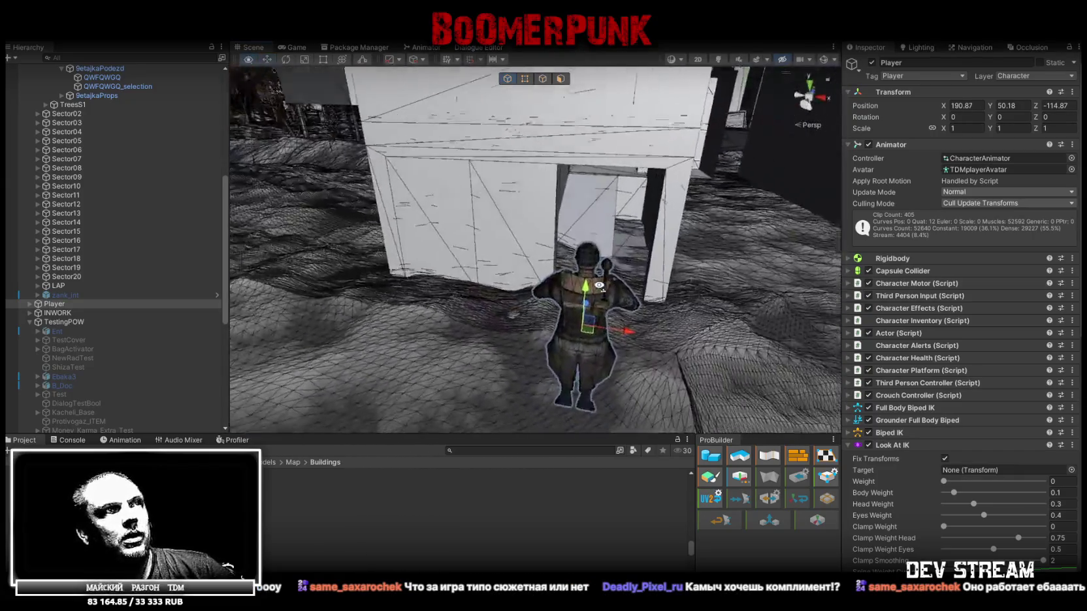
drag(580, 304, 550, 401)
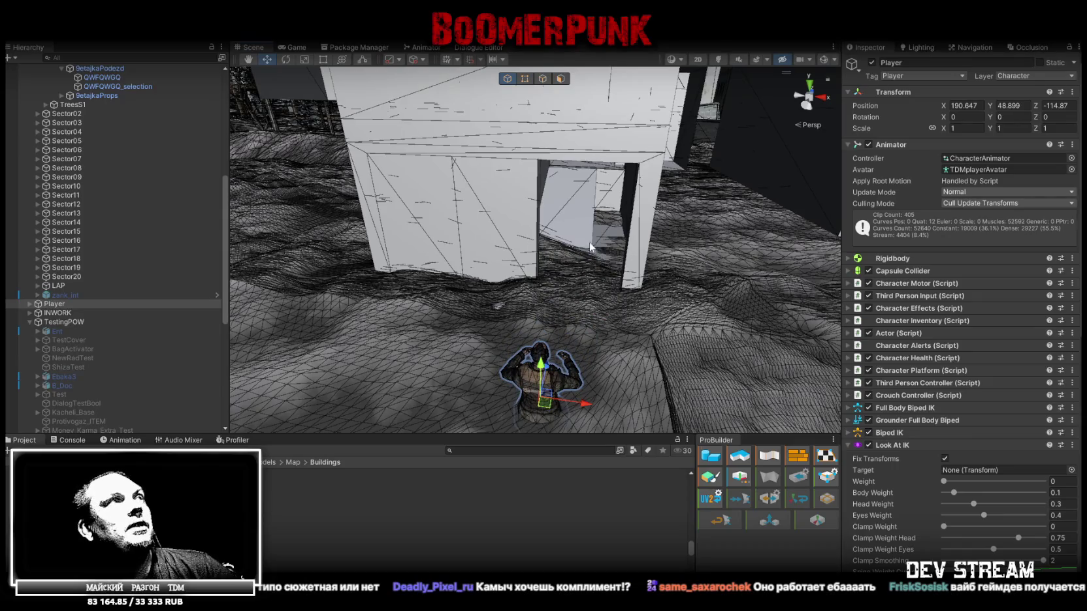
key(ctrl+p)
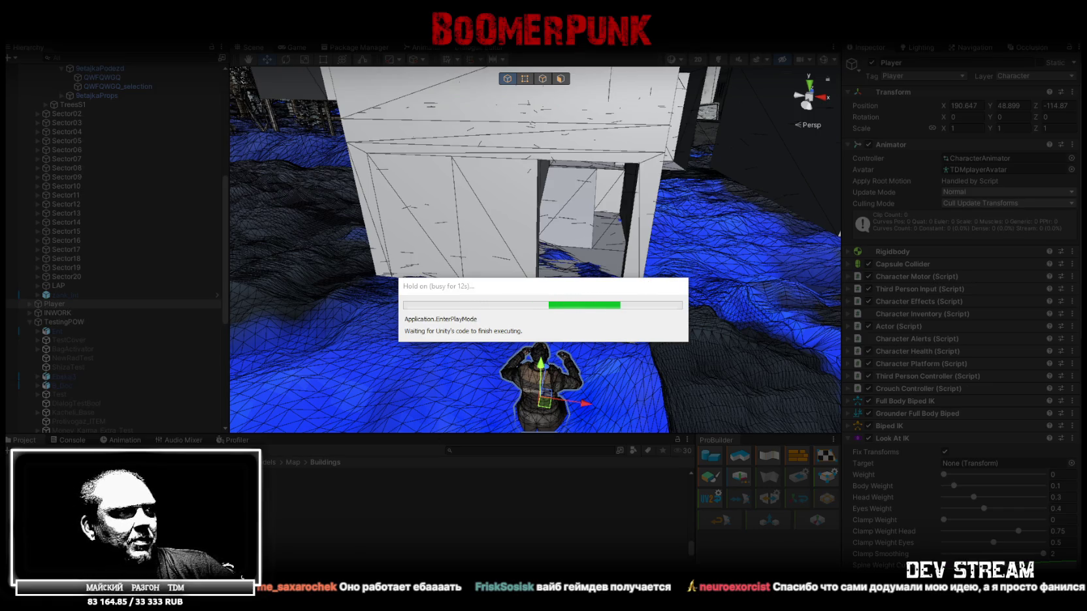
- In Chrome, open the Проект BoomerPunk design document from the Twitch channel panels
key(alt+Tab)
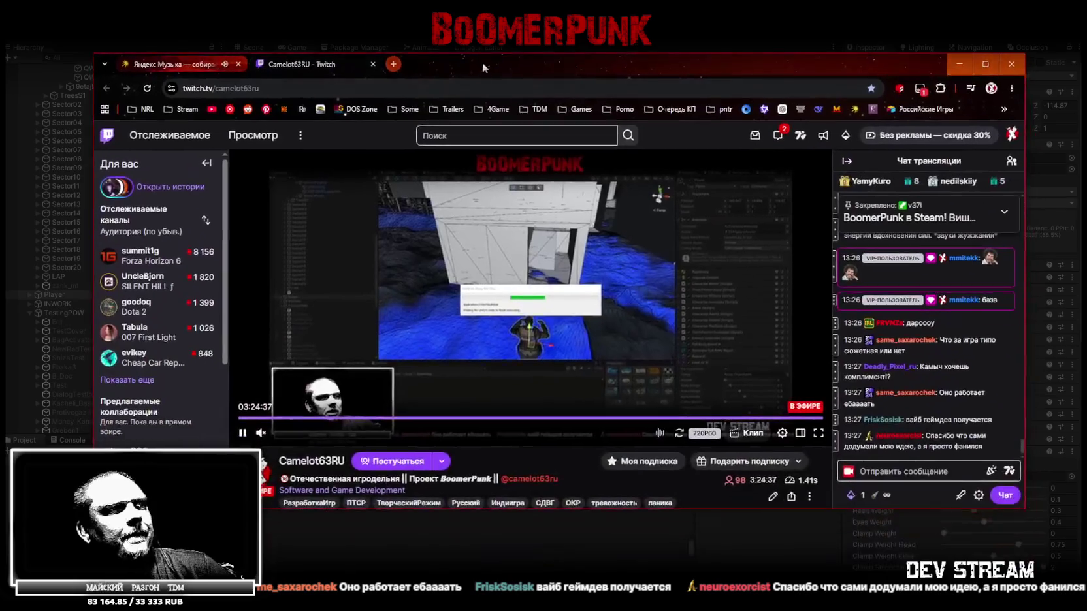
scroll(483, 293, down, 5)
scroll(483, 293, down, 3)
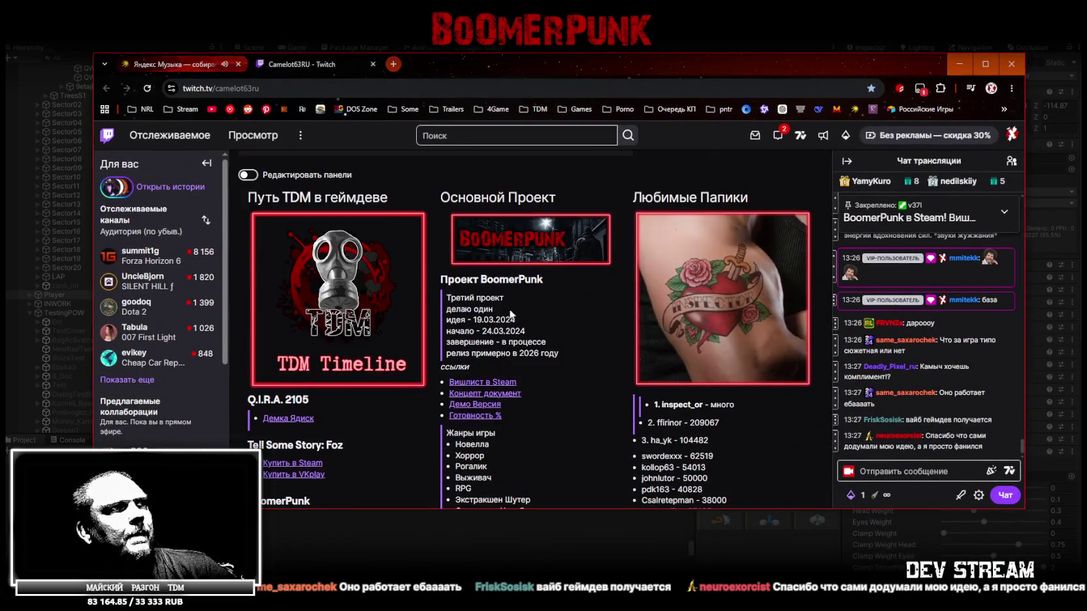
scroll(478, 375, down, 2)
click(474, 336)
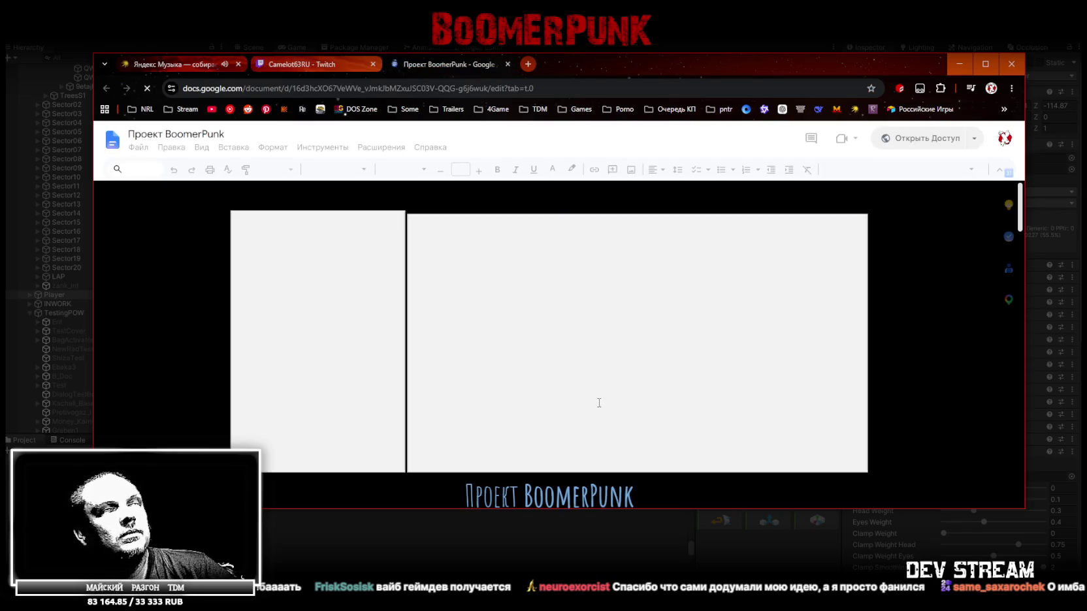
- Scroll through the Google Doc, then return to the running Unity game
scroll(559, 357, down, 10)
scroll(562, 356, down, 10)
scroll(568, 354, down, 10)
scroll(578, 351, down, 10)
scroll(582, 351, down, 5)
scroll(624, 262, down, 5)
scroll(607, 340, up, 4)
scroll(618, 356, up, 15)
scroll(624, 340, up, 10)
scroll(628, 301, up, 10)
scroll(634, 260, up, 10)
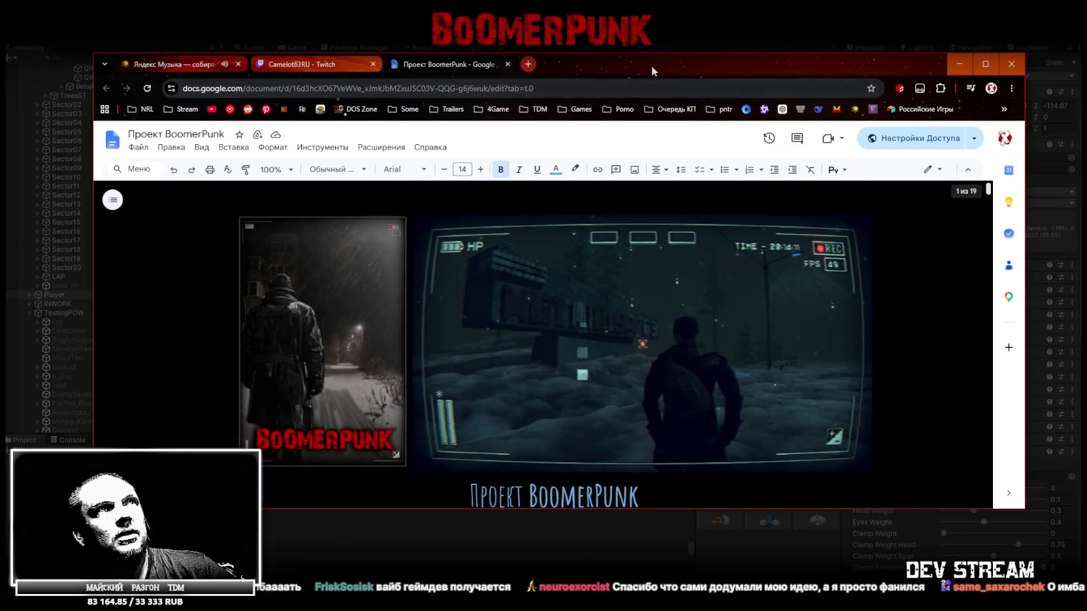
key(alt+Tab)
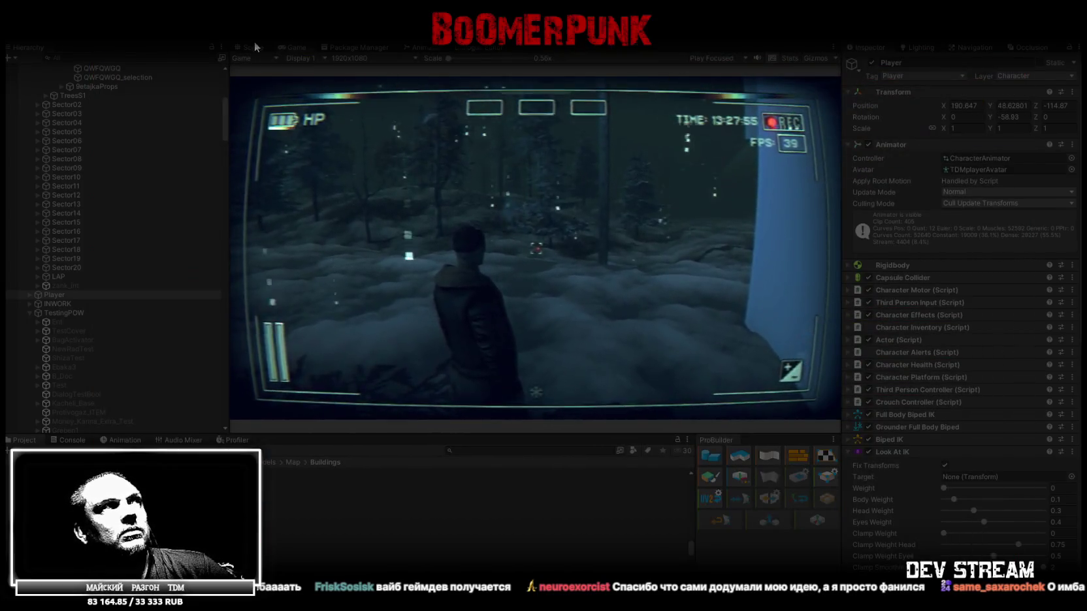
- Fly the Scene camera over the city and terrain, then go back to the Game view
click(253, 47)
right_drag(461, 216, 499, 179)
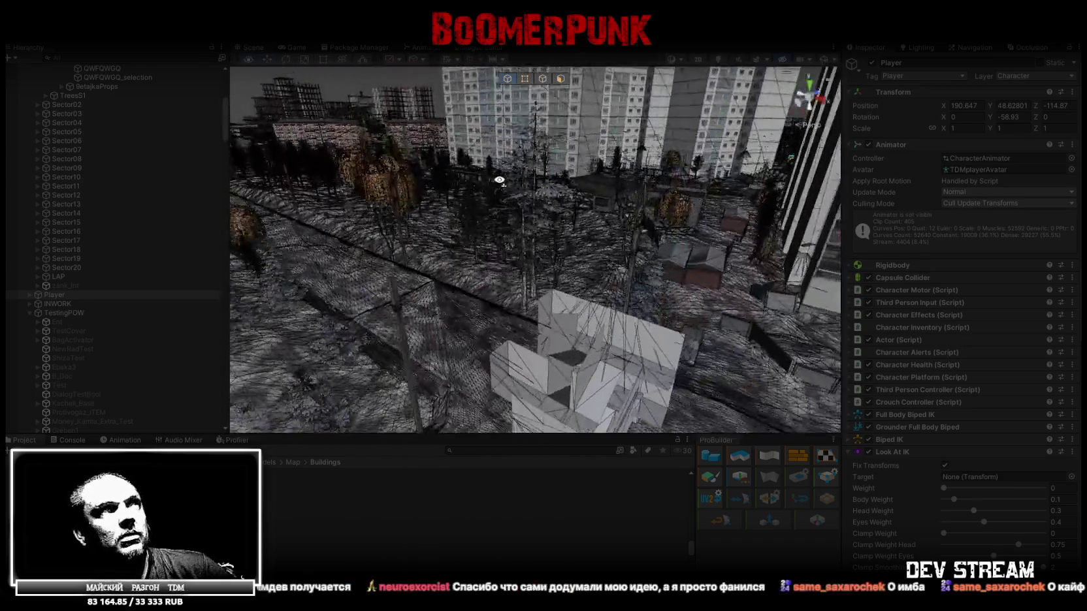
mouse_move(499, 180)
right_down()
mouse_move(1072, 219)
mouse_move(1059, 307)
mouse_move(1012, 268)
mouse_move(1019, 239)
right_up()
click(291, 47)
scroll(118, 104, up, 2)
scroll(118, 103, up, 4)
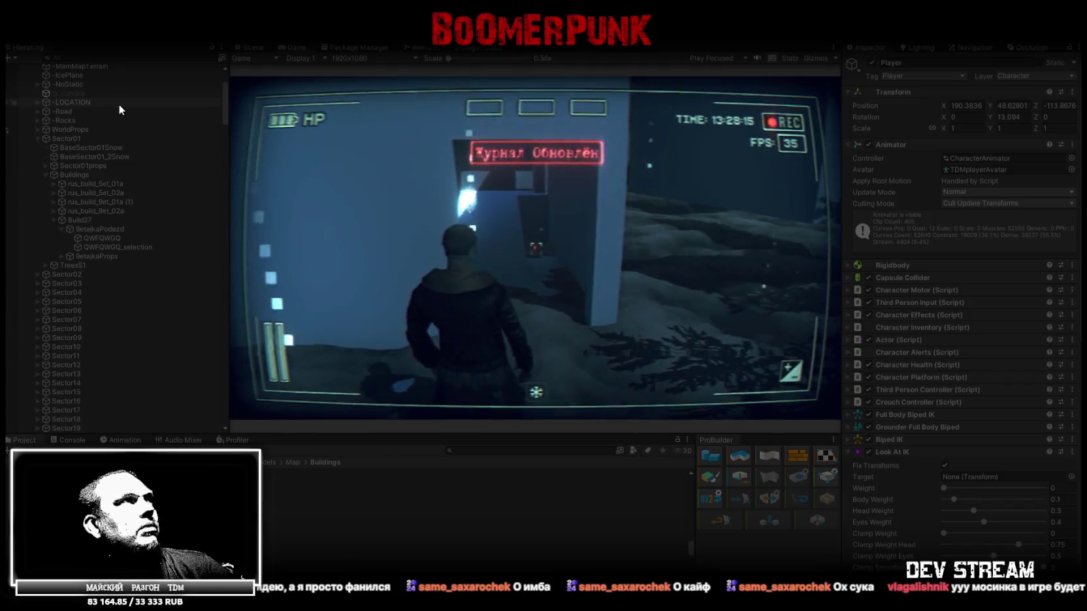
- Add a Mesh Collider to both QWFQWGQ and QWFQWGQ_selection under Build27
click(79, 220)
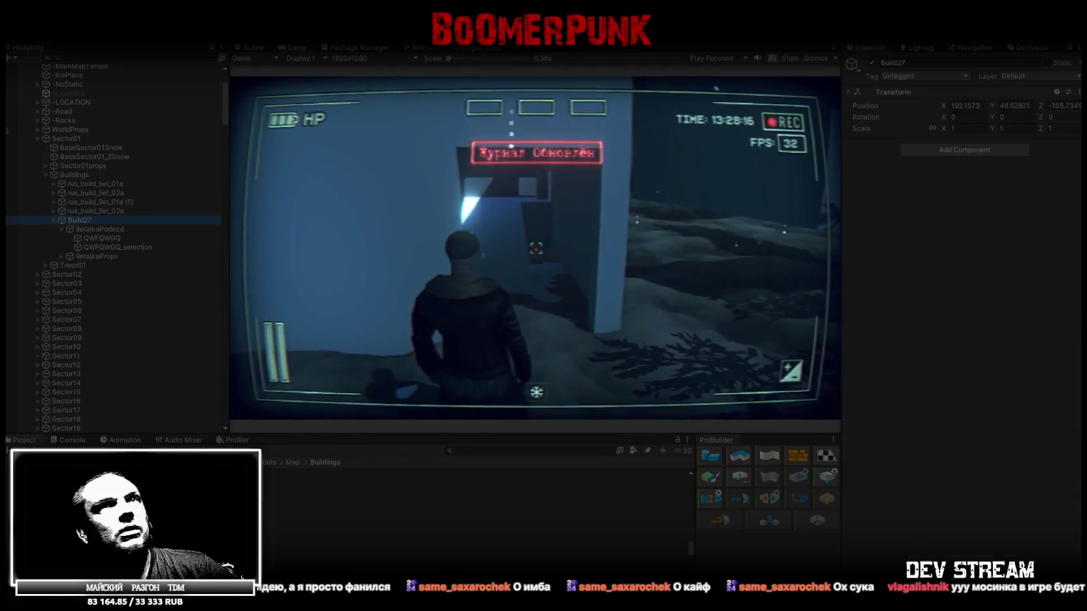
click(102, 239)
shift+click(110, 246)
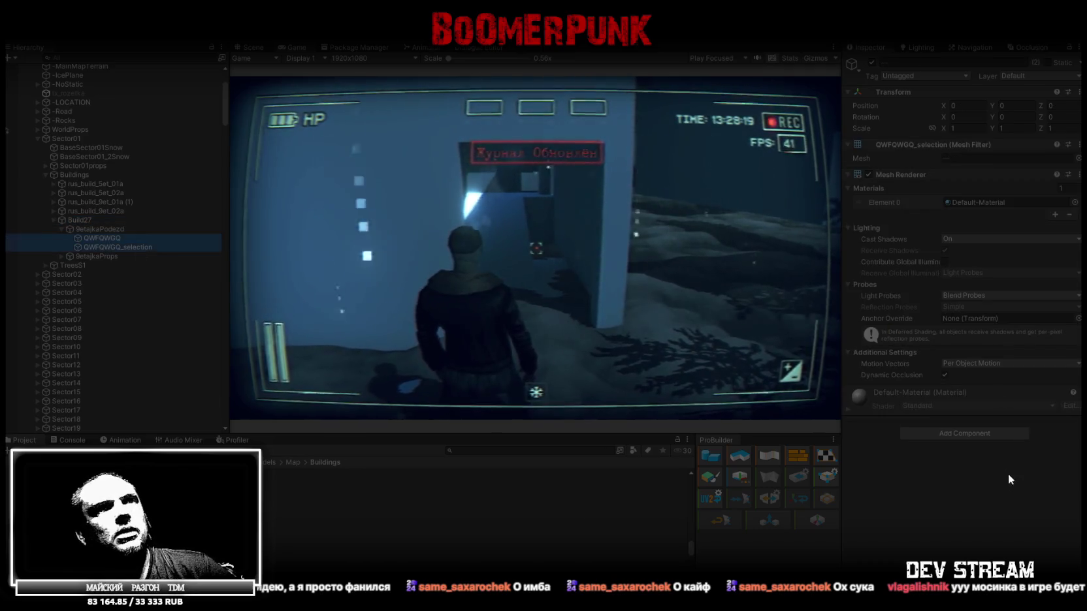
click(984, 434)
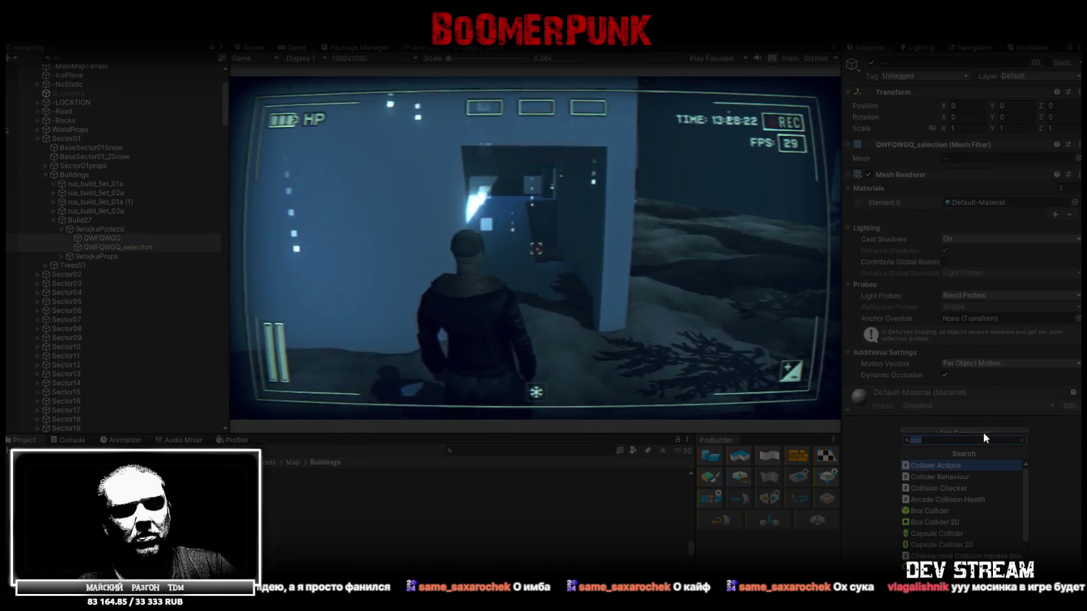
text(вуы)
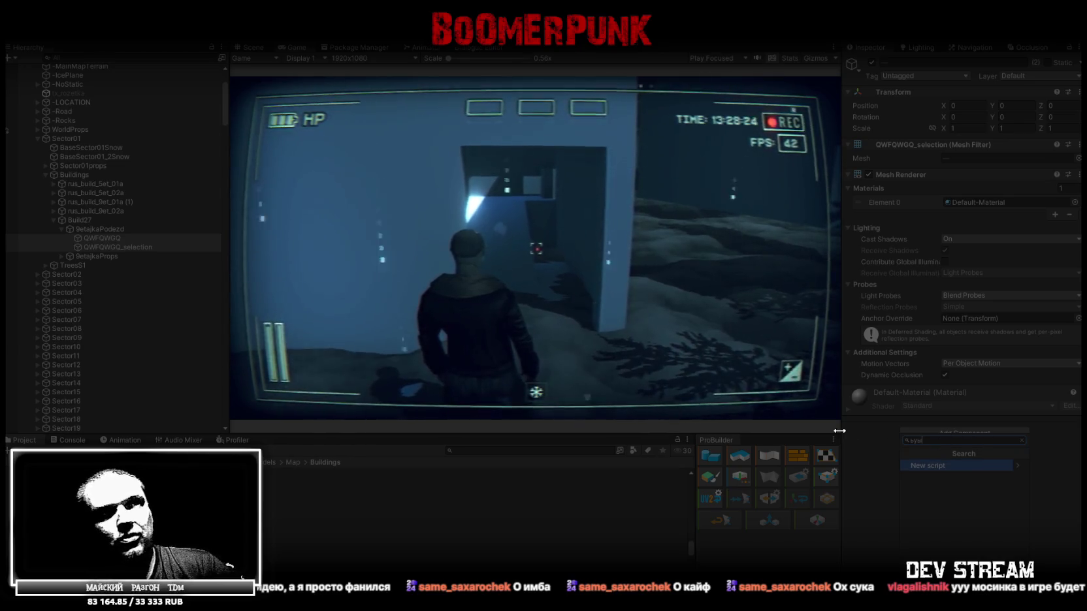
key(BackSpace)
key(BackSpace)
key(BackSpace)
text(mesh)
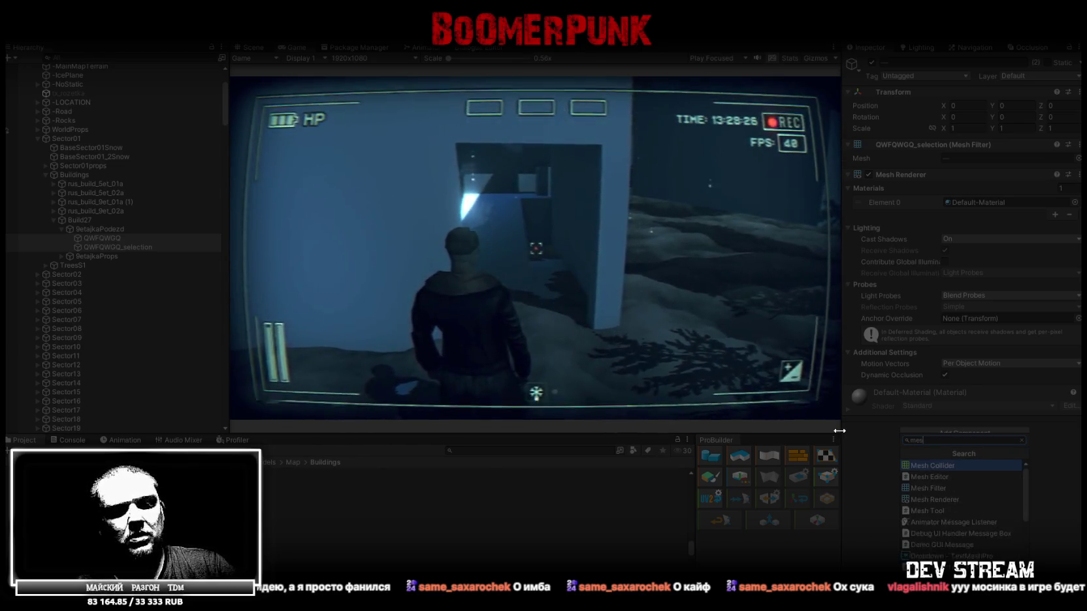
click(943, 465)
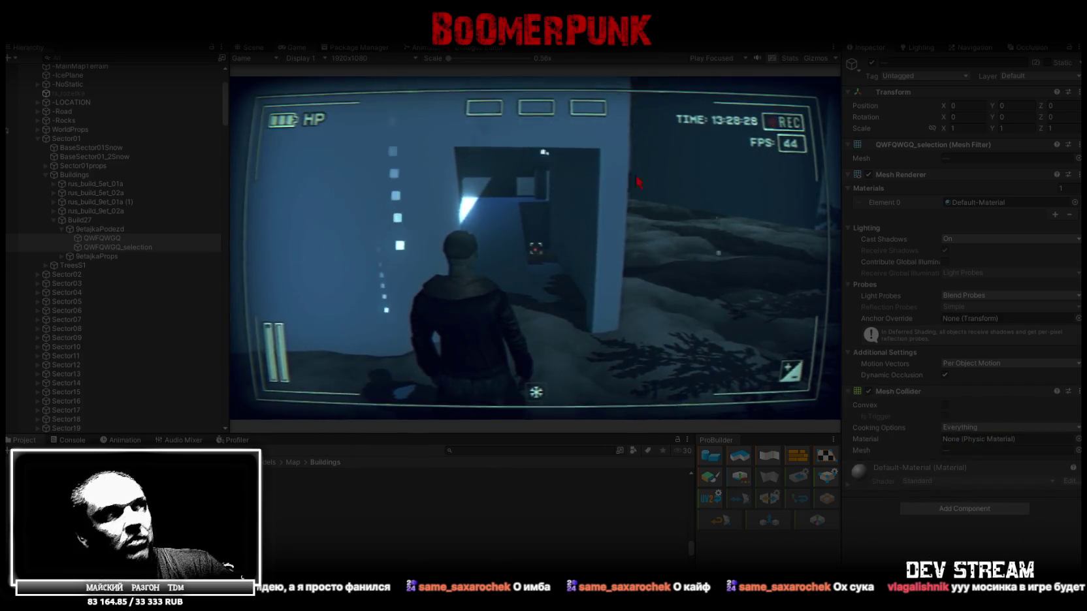
double_click(295, 47)
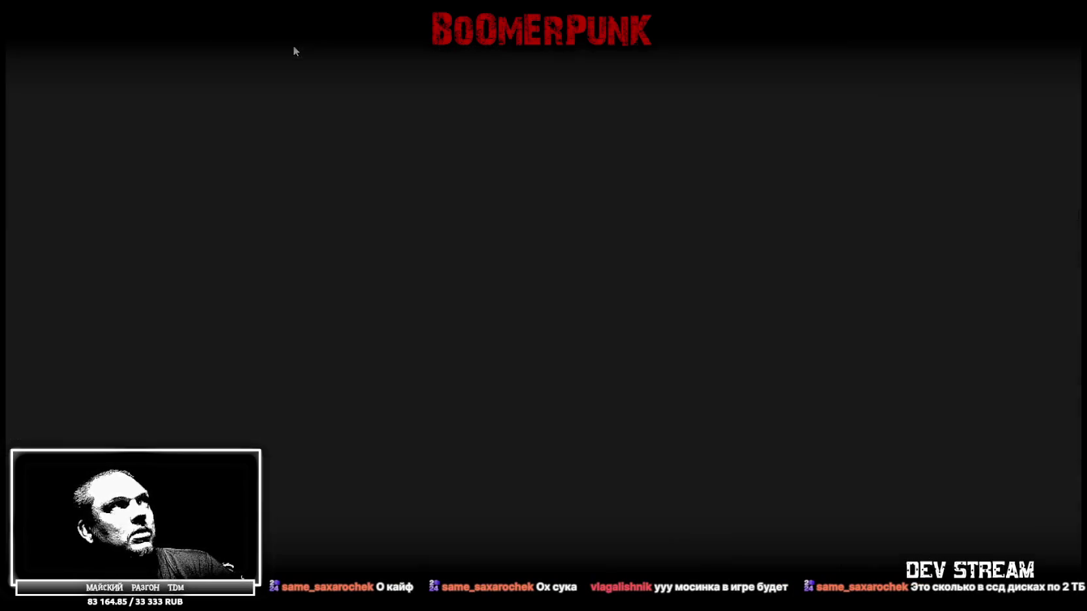
- Walk the character into the stairwell, through the first doorway toward the dark corridor
key(w)
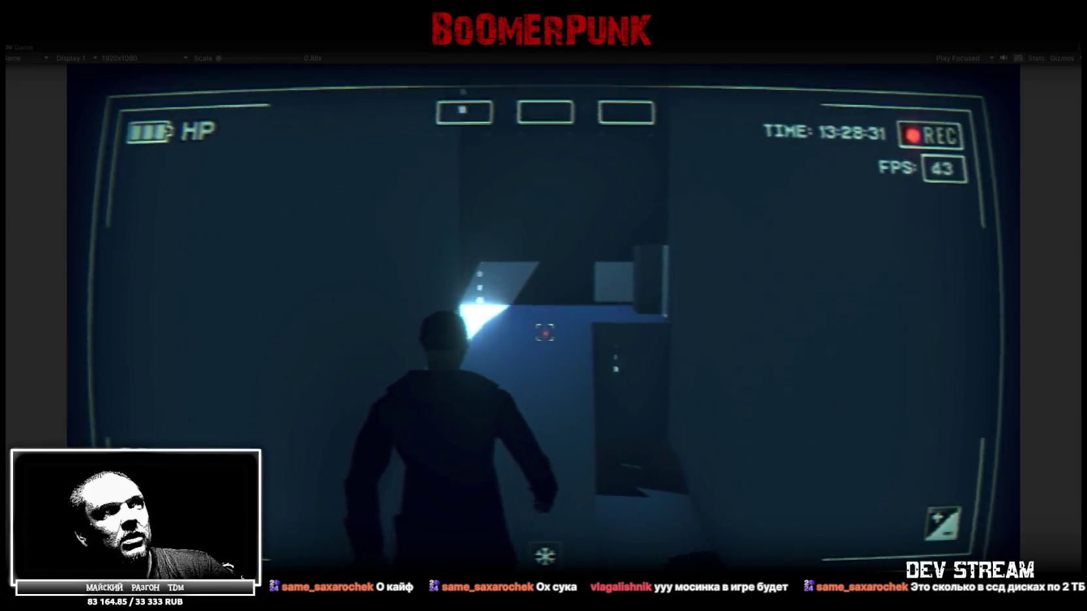
key(w)
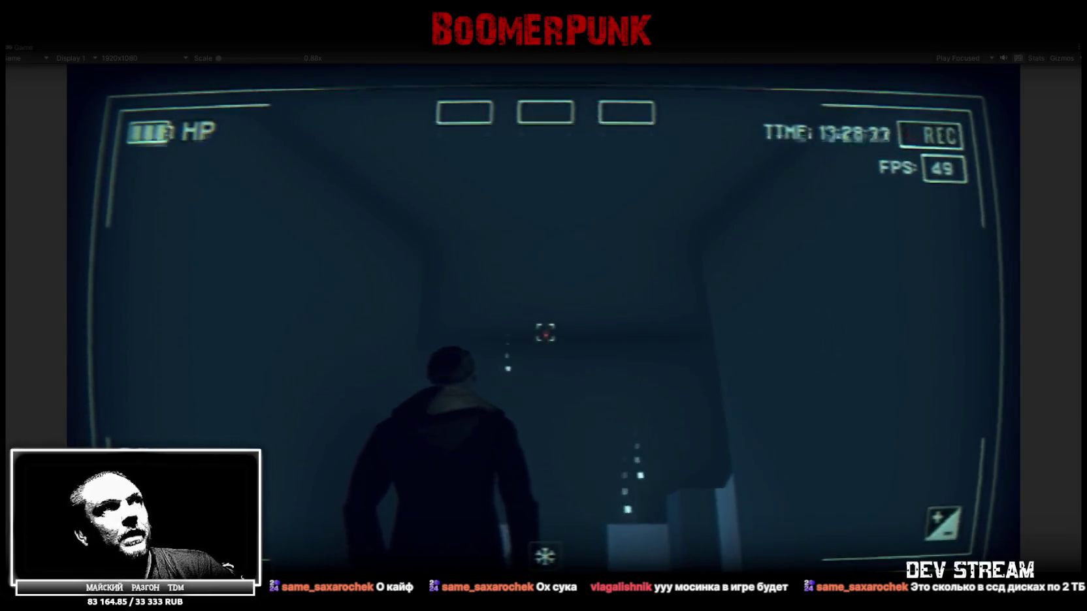
key(w)
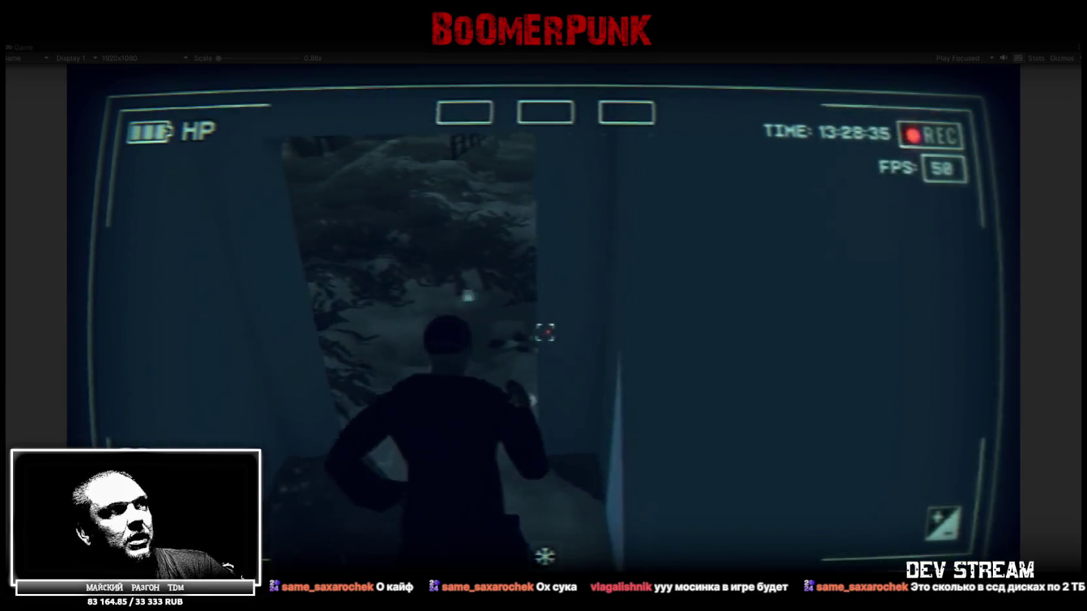
key(w)
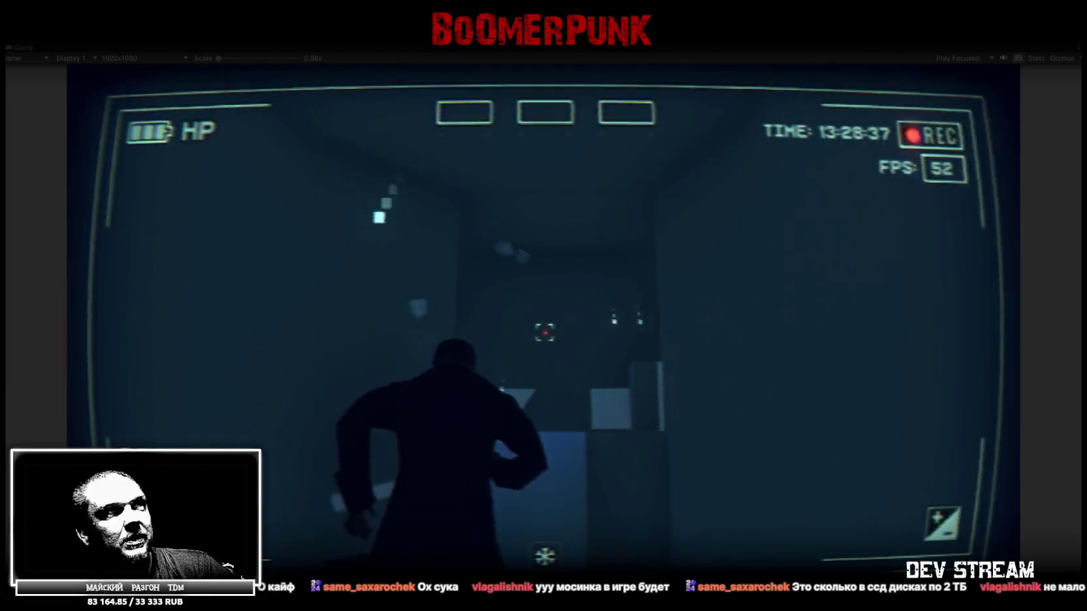
key(w)
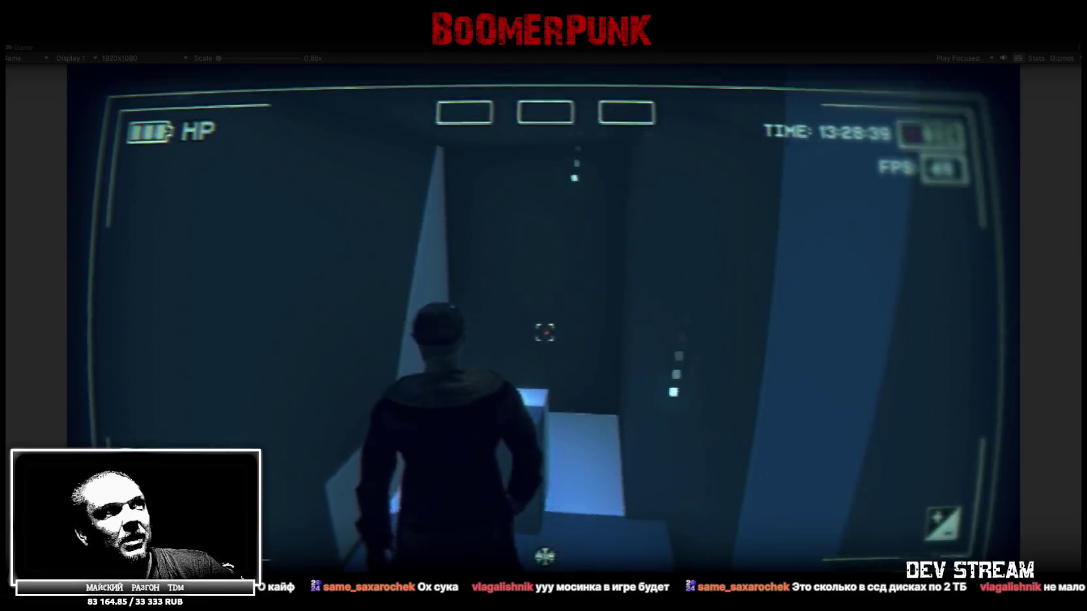
key(w)
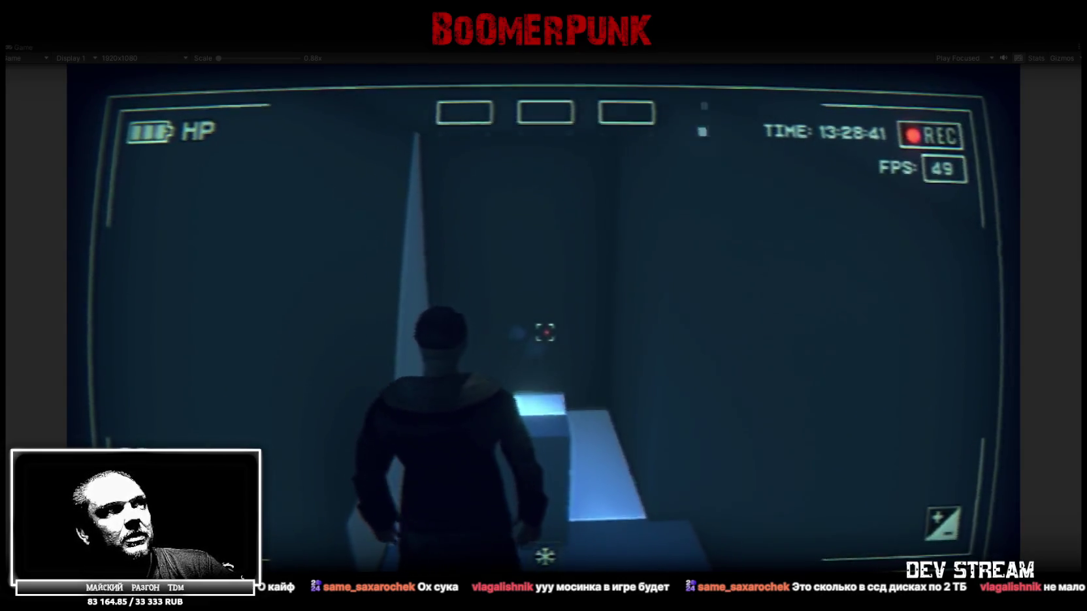
key(w)
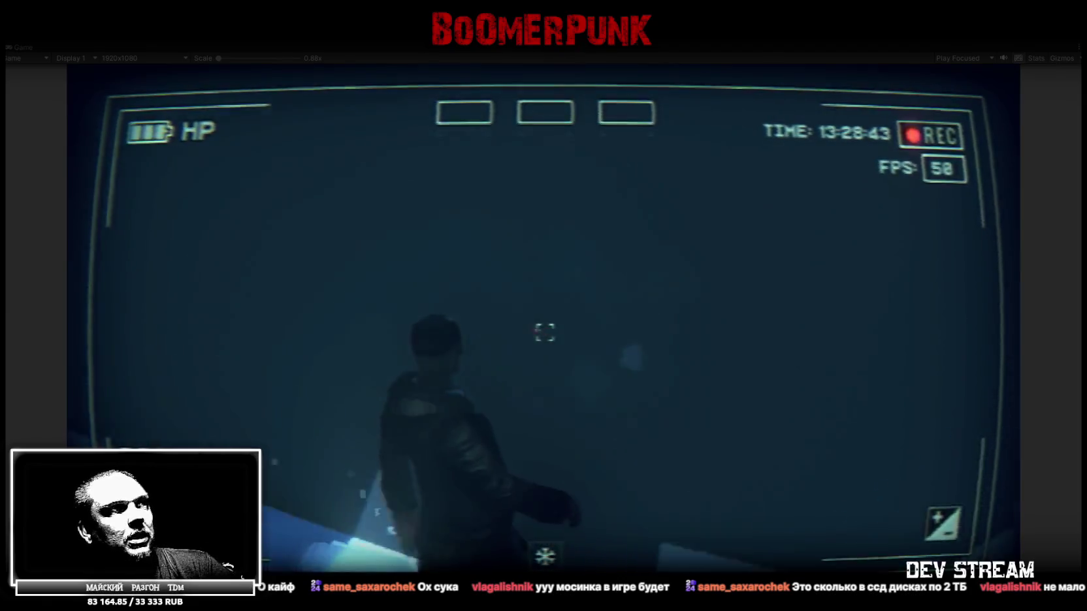
key(w)
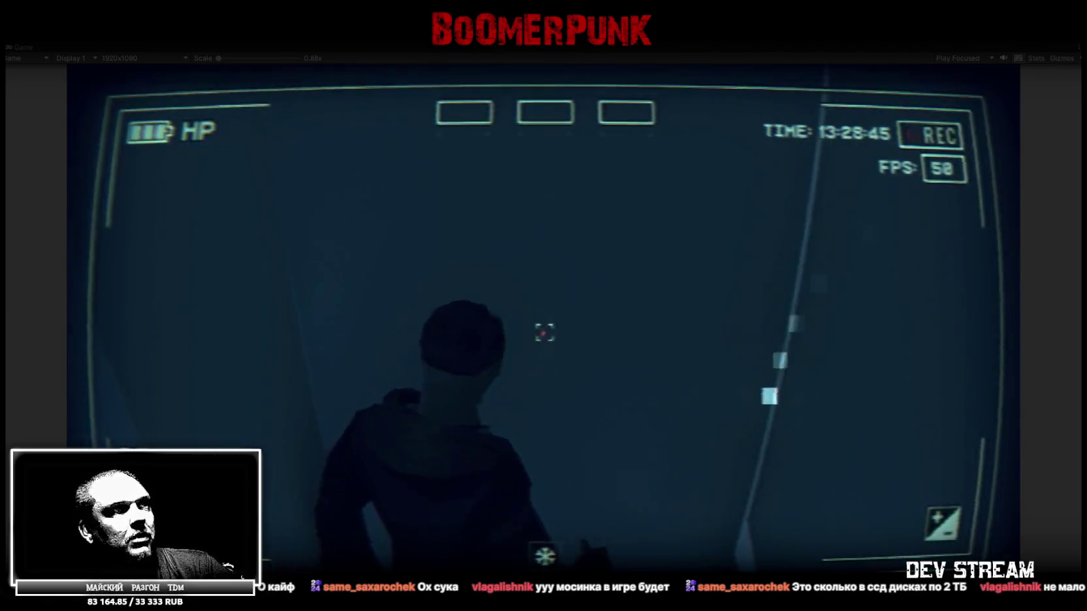
key(s)
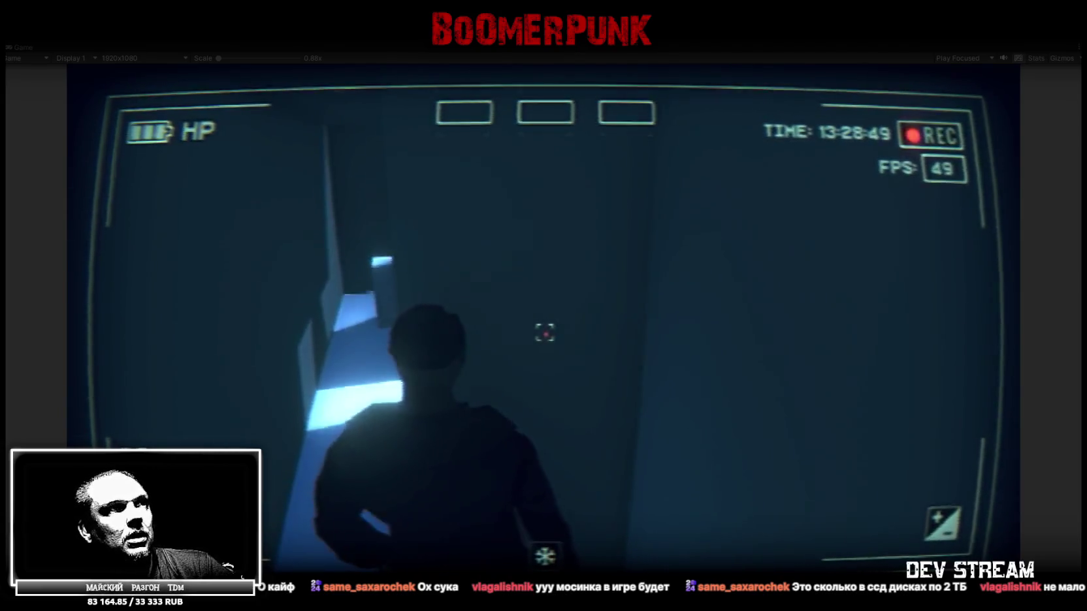
- Continue walking through the lit and dark corridors and doorways, then bring up the in-game menu
key(w)
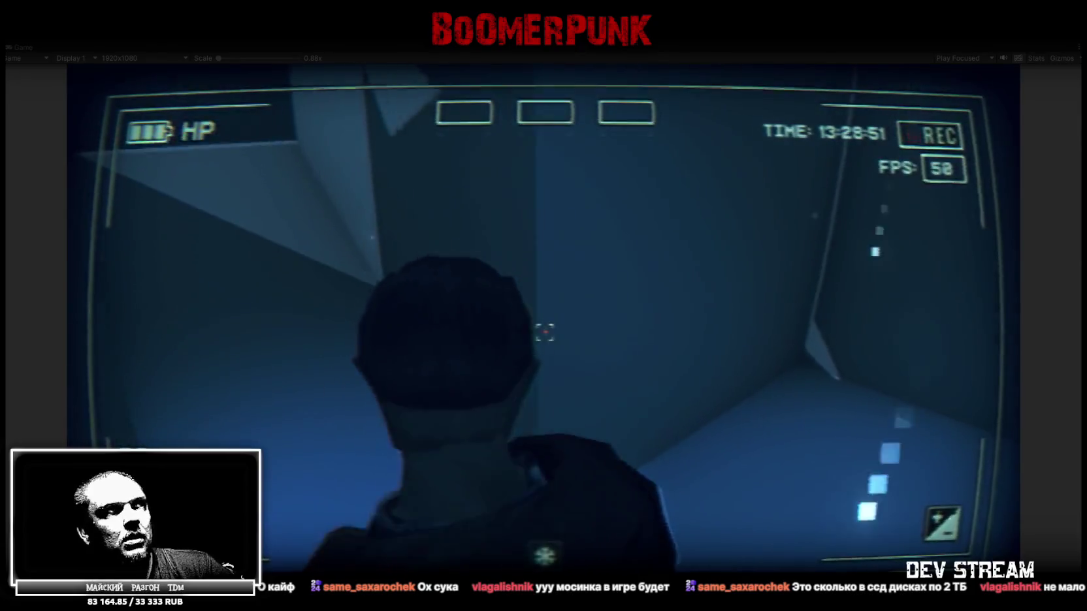
key(w)
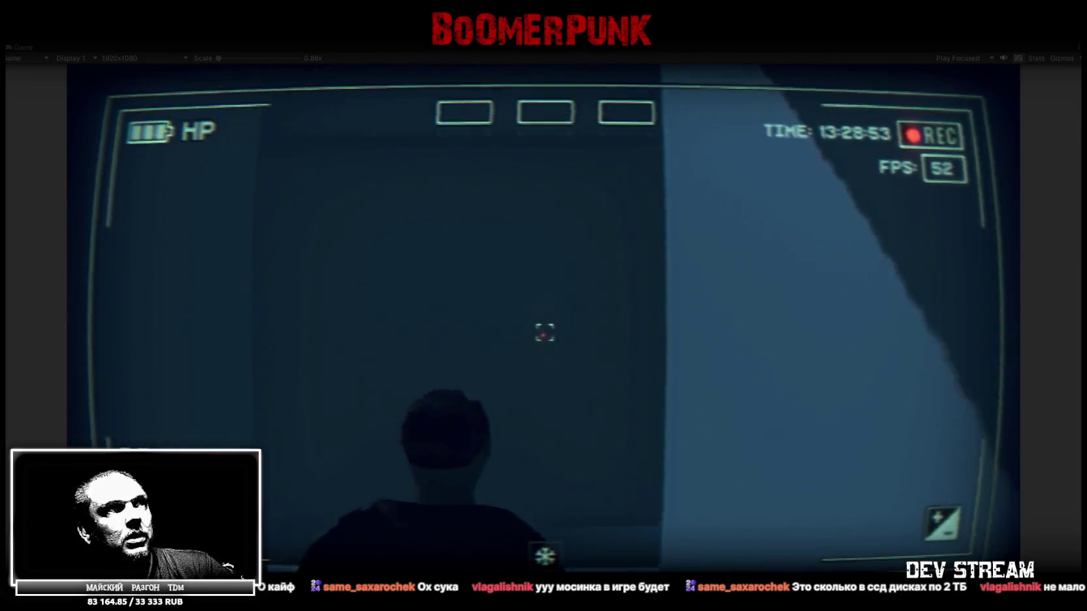
key(w)
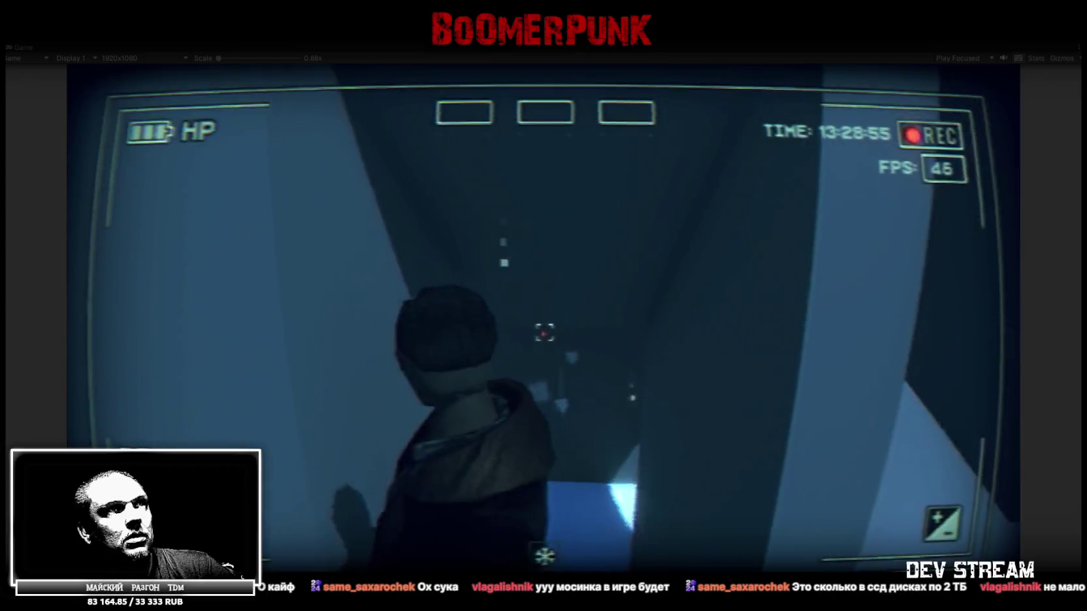
key(w)
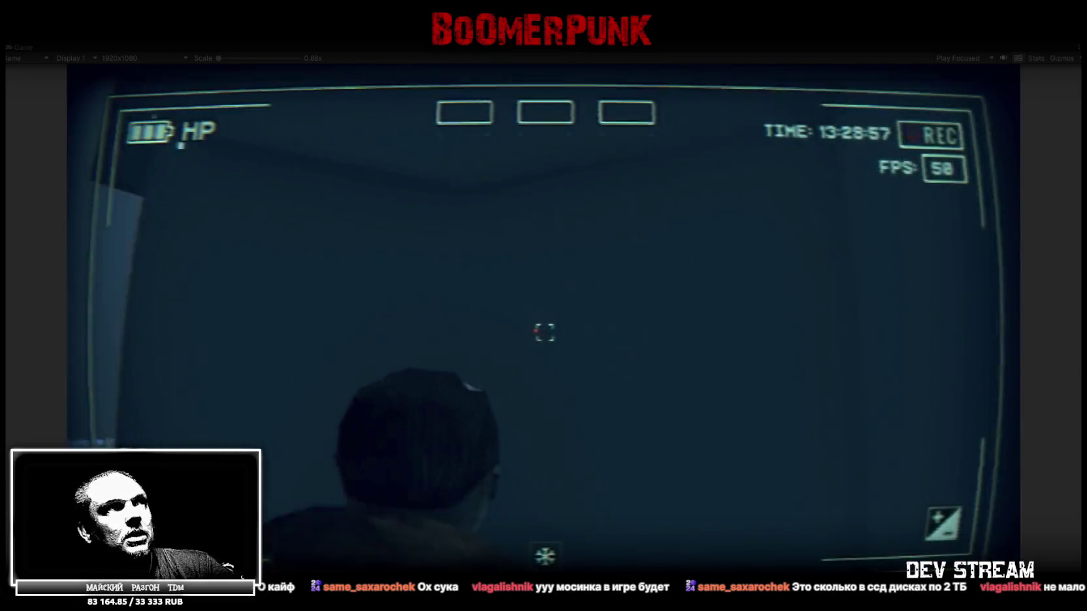
key(w)
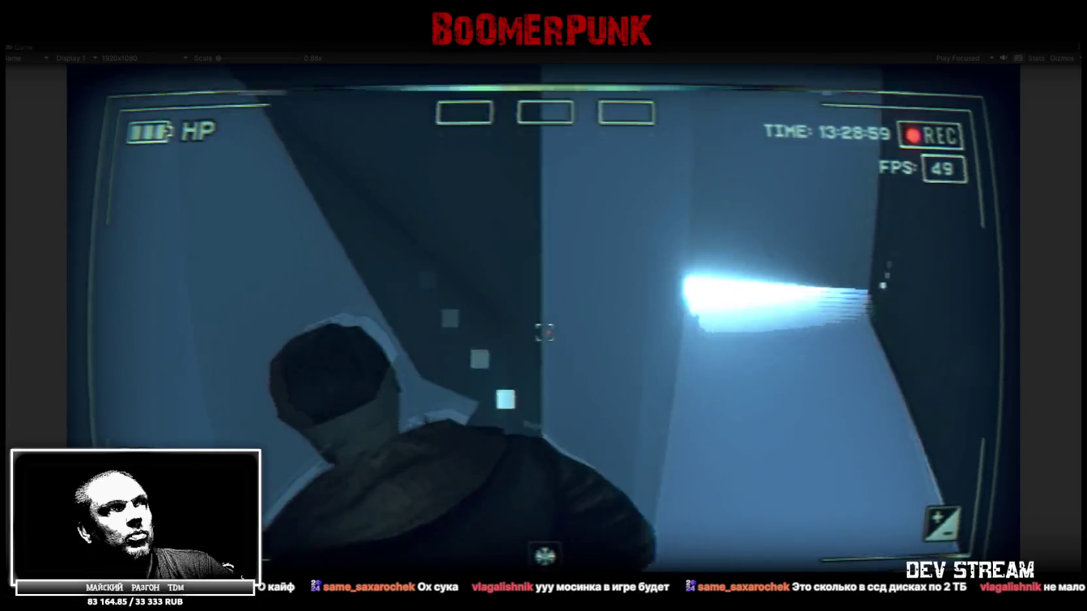
key(w)
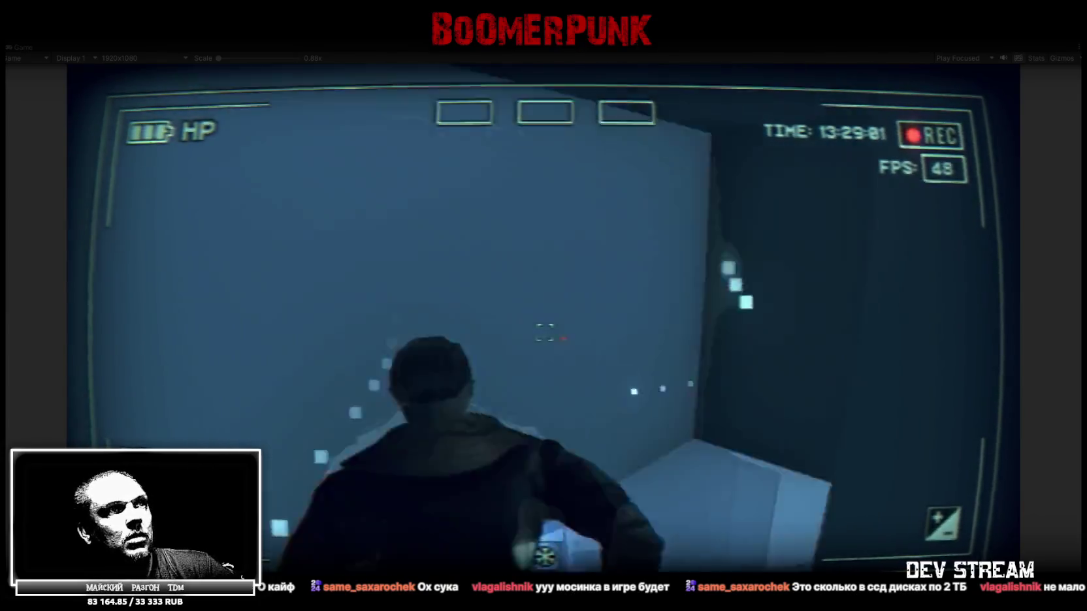
key(w)
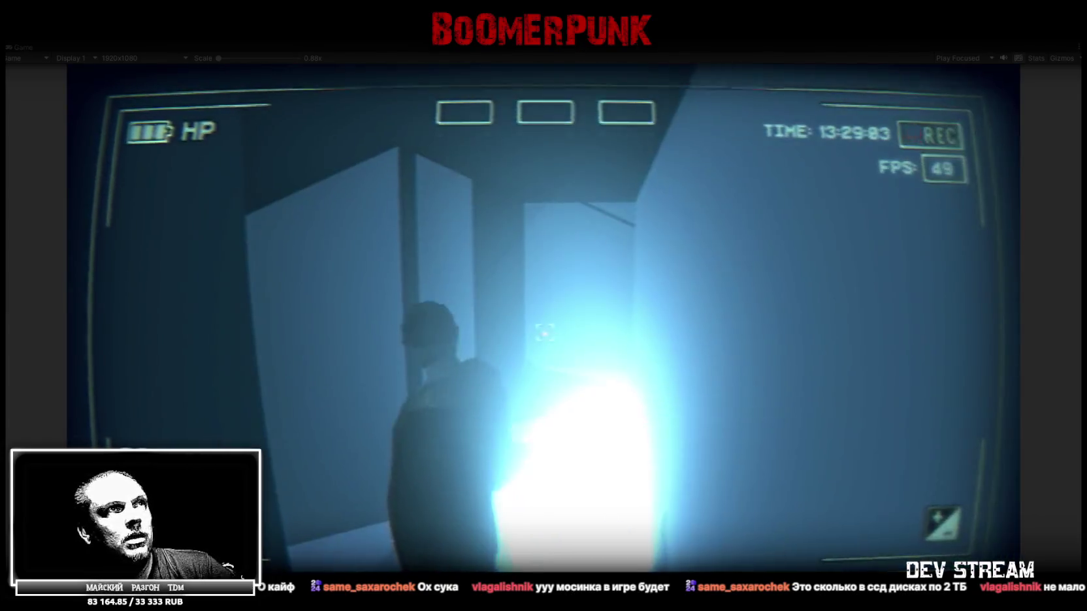
key(w)
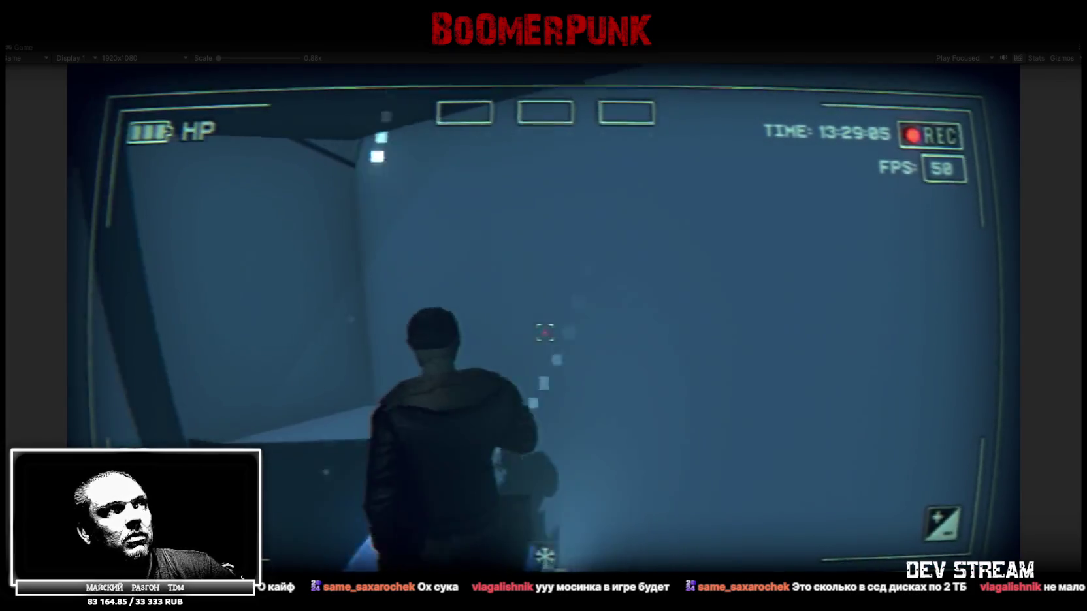
key(w)
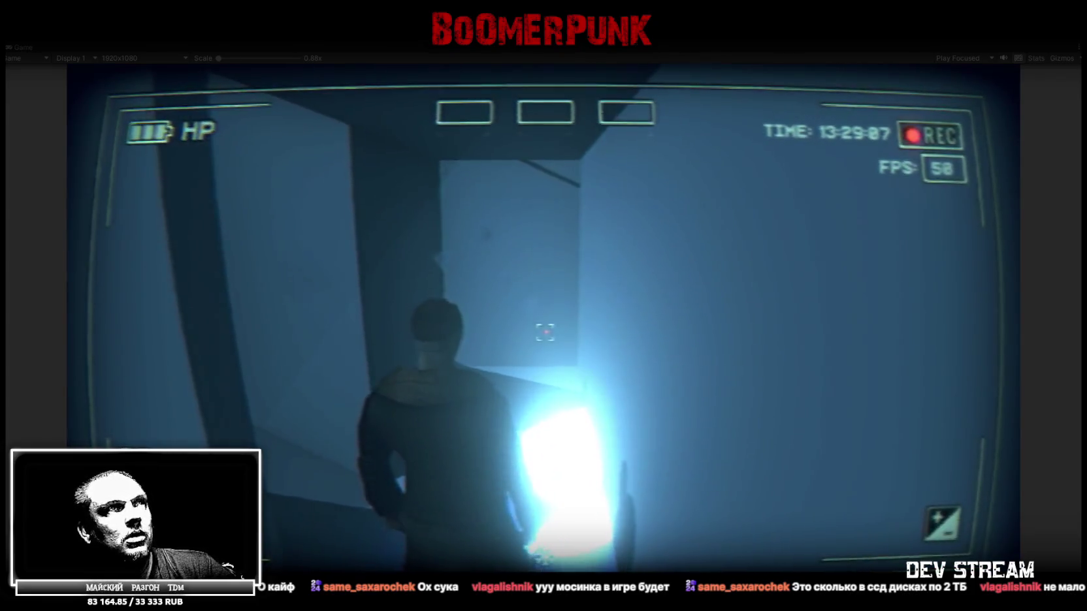
key(w)
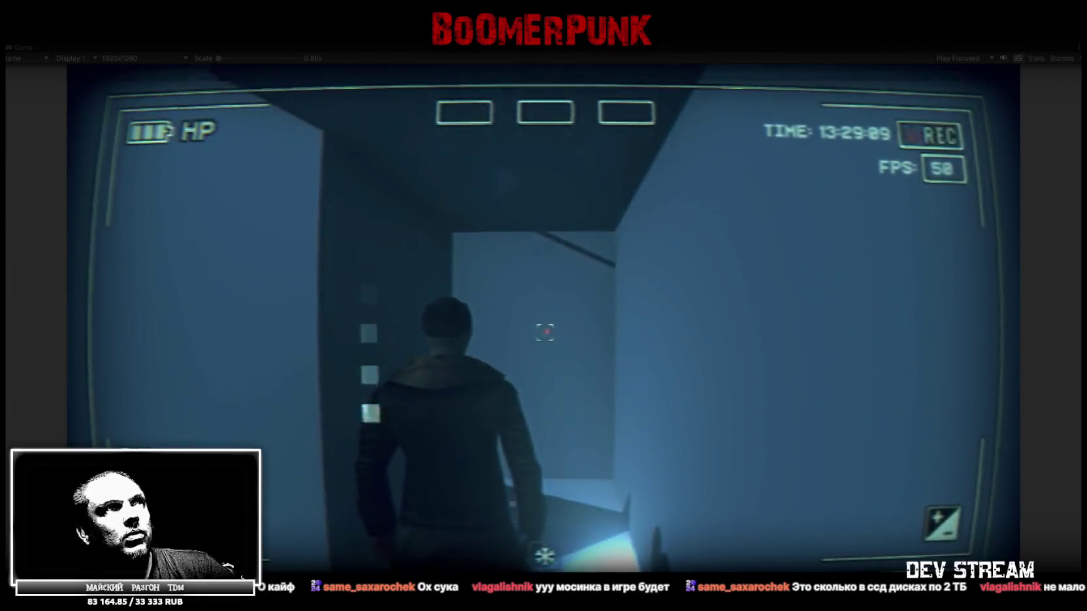
key(w)
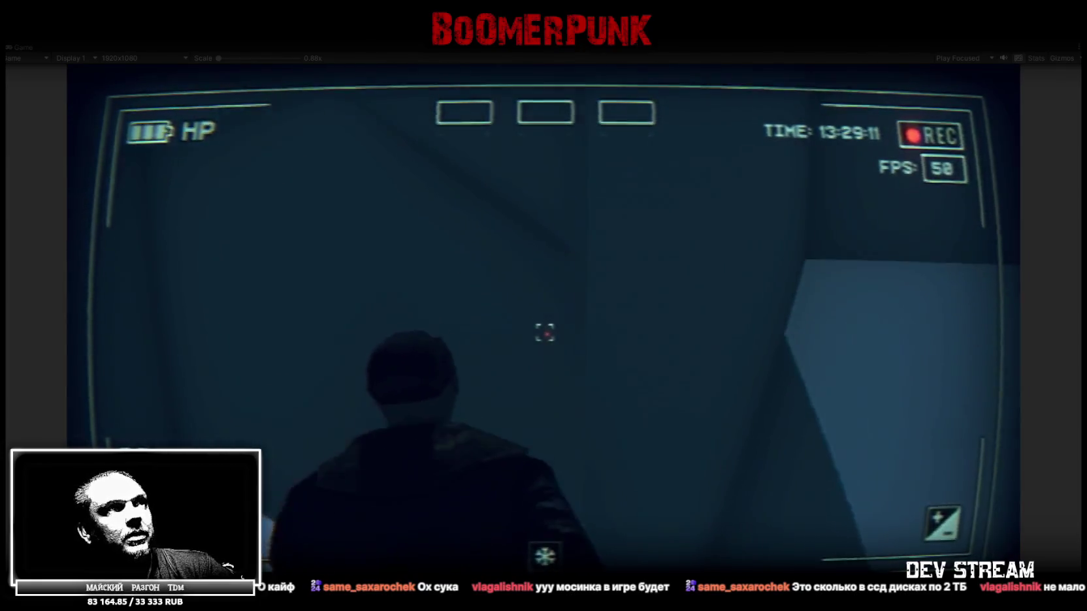
key(Tab)
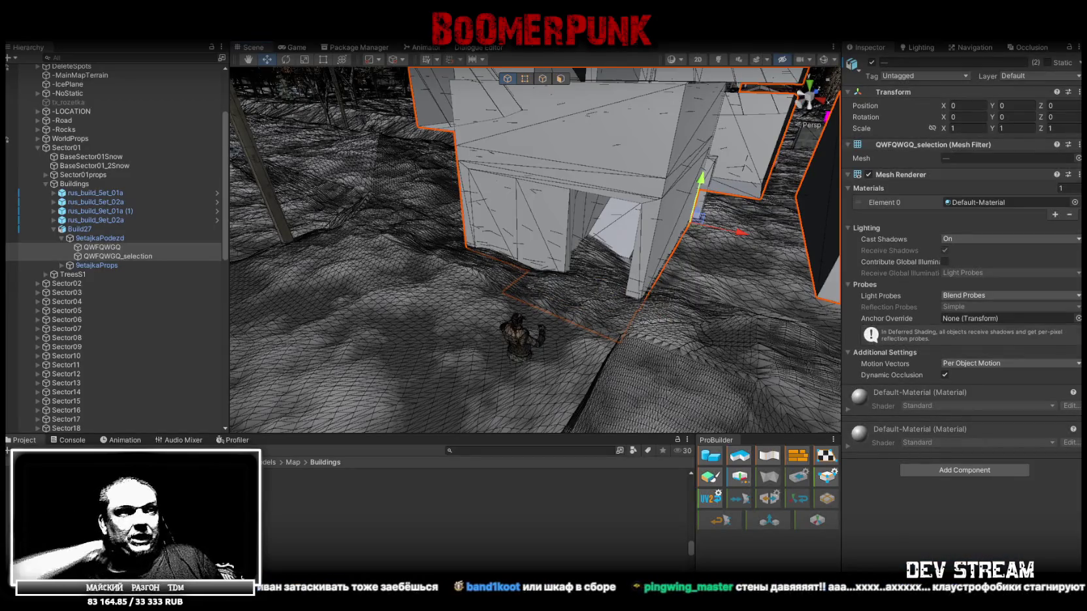
- Frame the player character in the Scene view and select its clavicle_r bone
click(524, 330)
key(f)
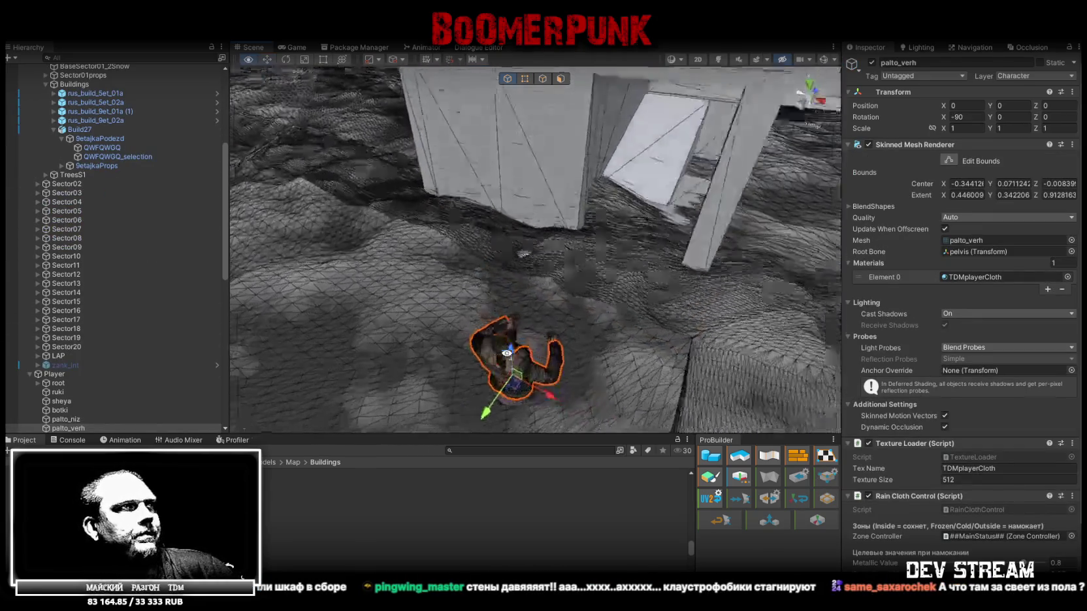
click(540, 327)
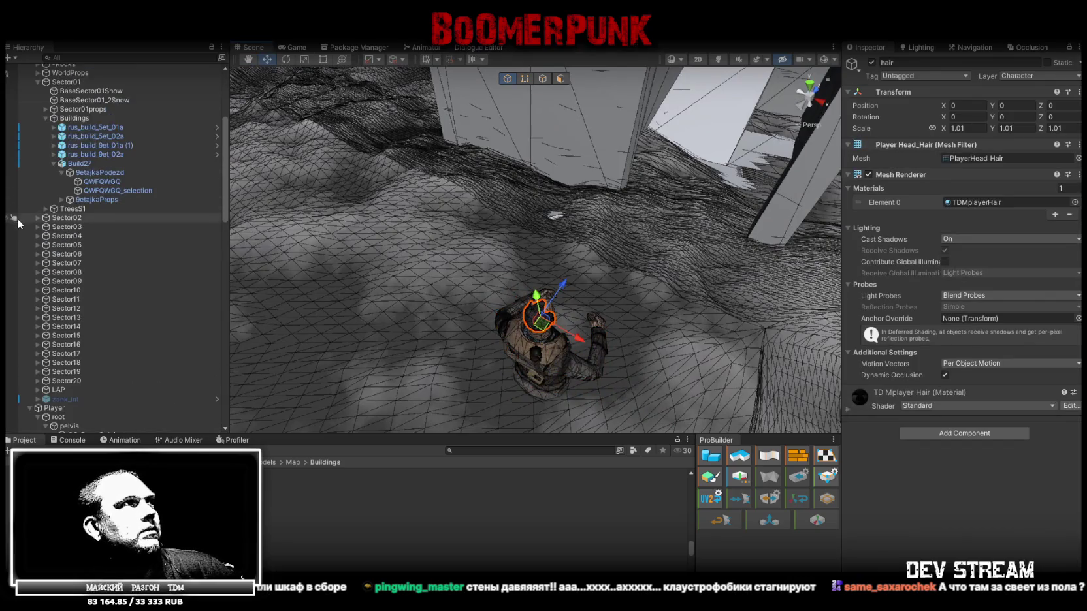
scroll(79, 248, down, 5)
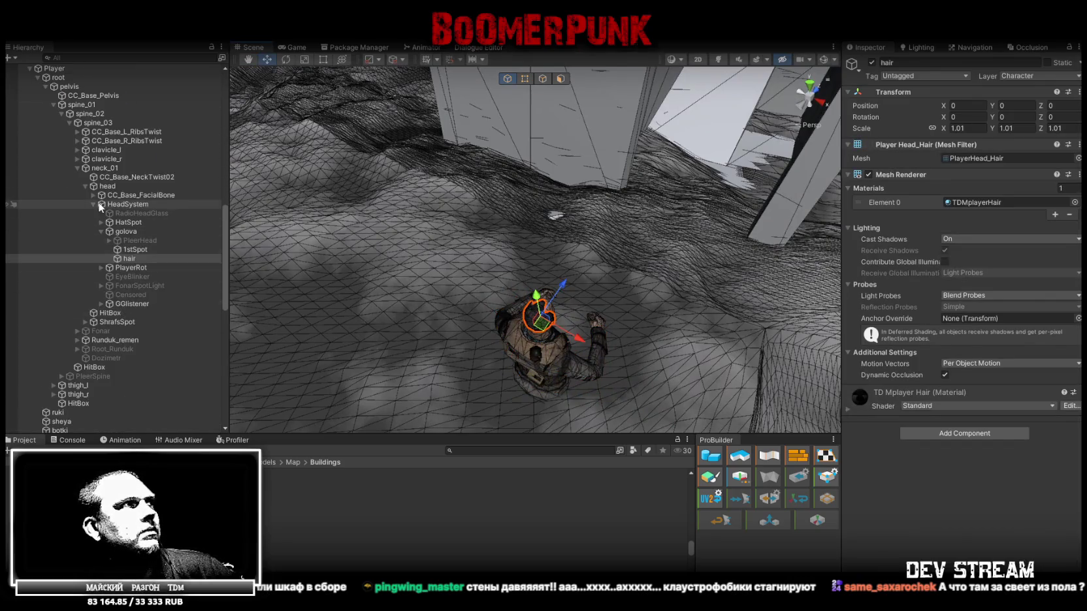
click(81, 158)
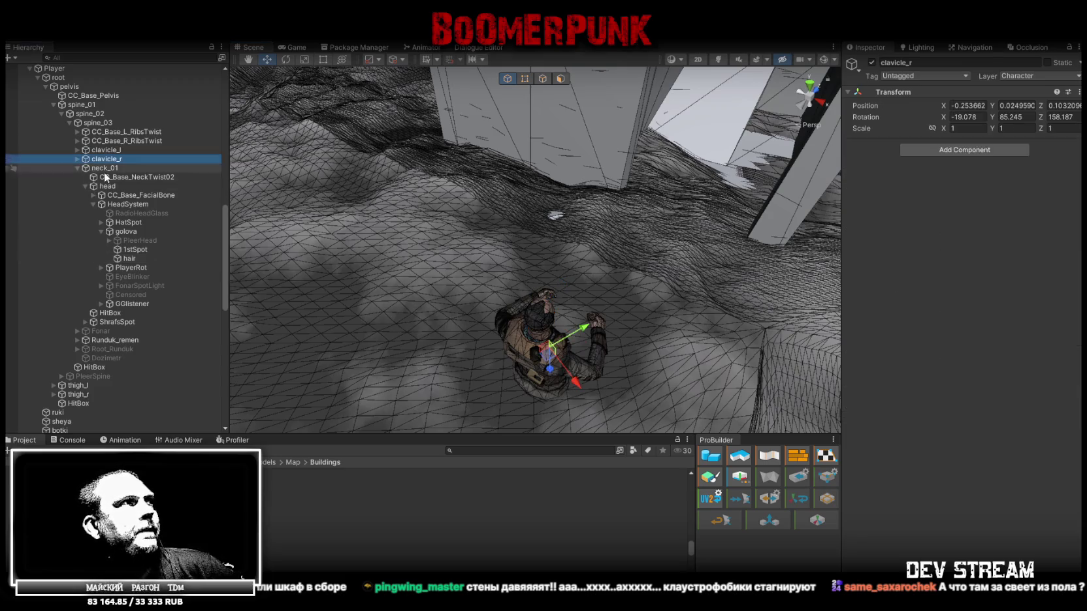
- Expand clavicle_r, upperarm_r, lowerarm_r and hand_r down to the Weapons group
click(76, 159)
click(85, 168)
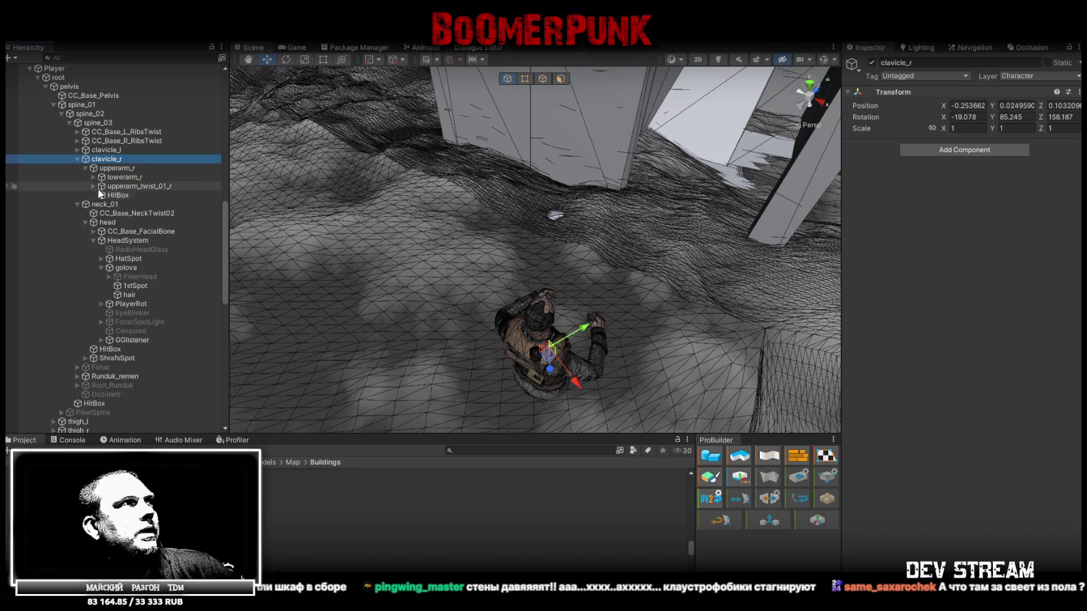
click(93, 177)
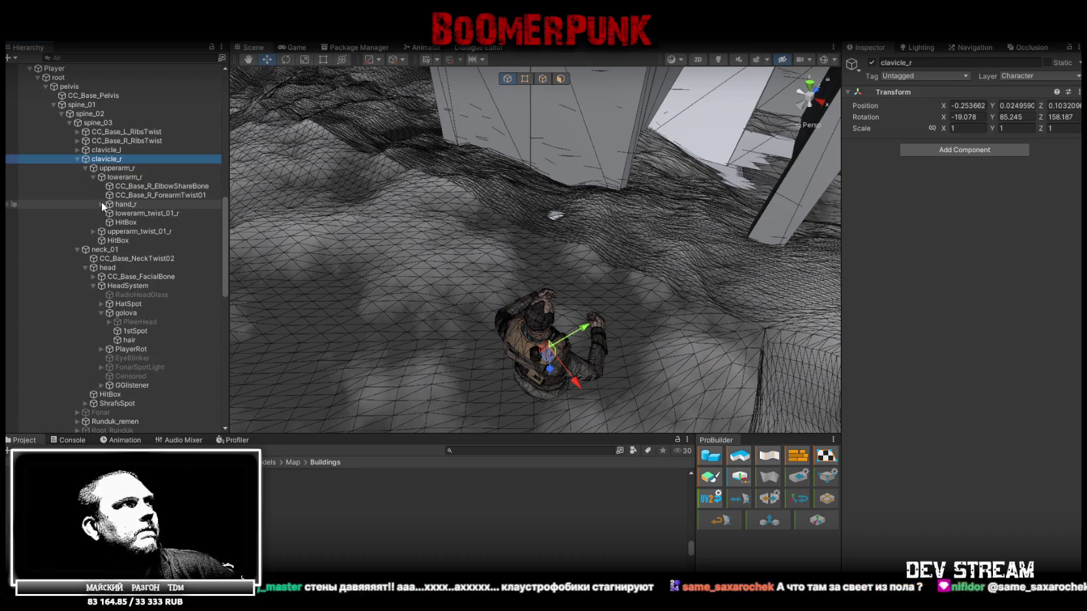
click(101, 204)
click(109, 258)
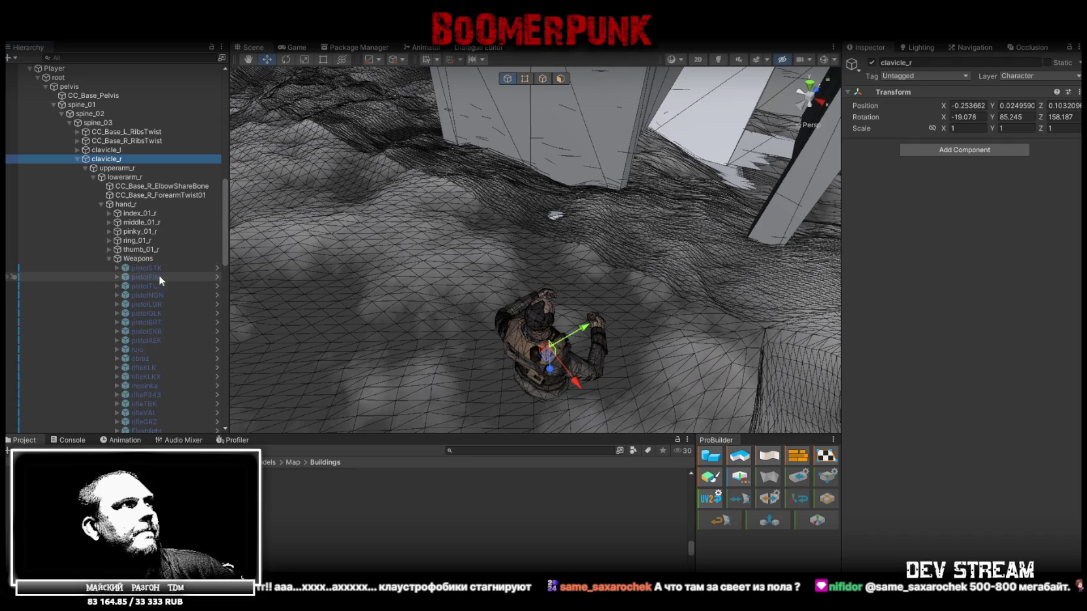
scroll(163, 261, down, 2)
- Inspect the Gun settings of the pistols pistolSTK through pistolAEK and the rujo shotgun
click(158, 197)
click(161, 209)
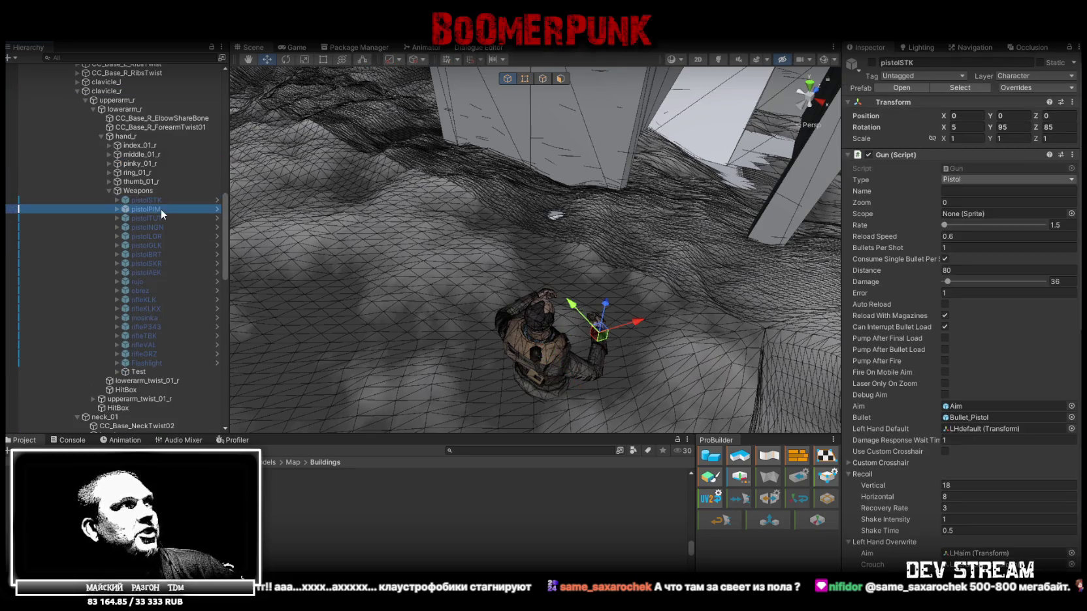
click(174, 218)
click(173, 227)
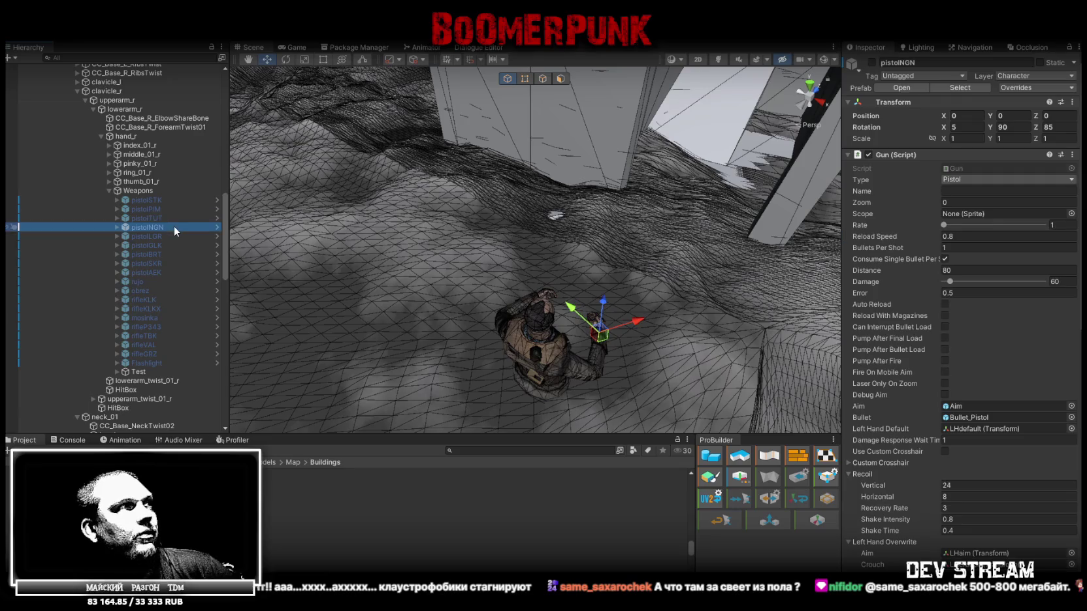
click(171, 235)
click(176, 245)
click(174, 254)
click(171, 263)
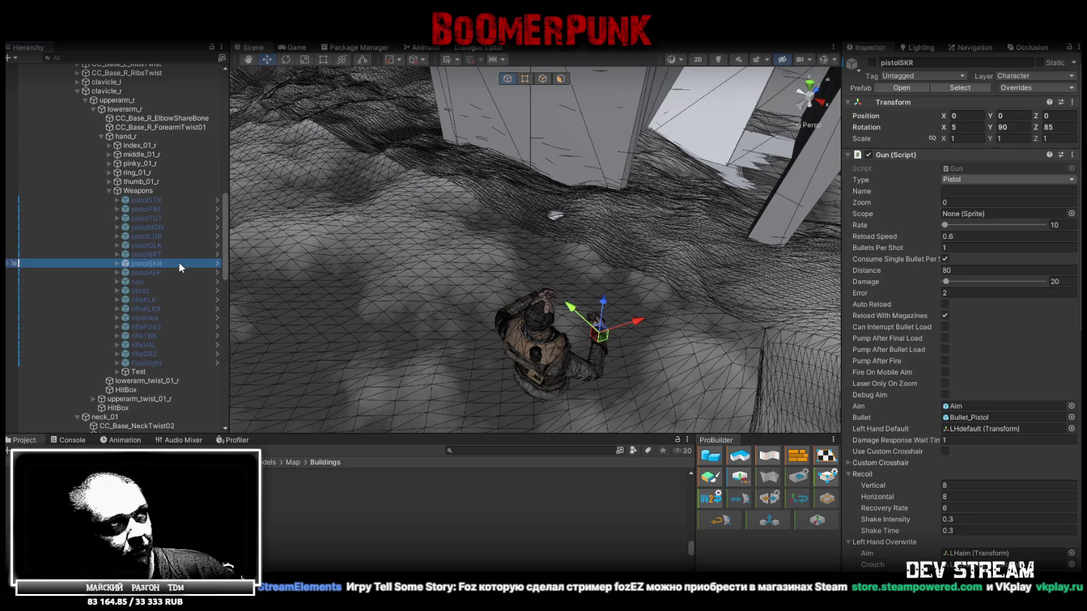
click(171, 272)
click(151, 282)
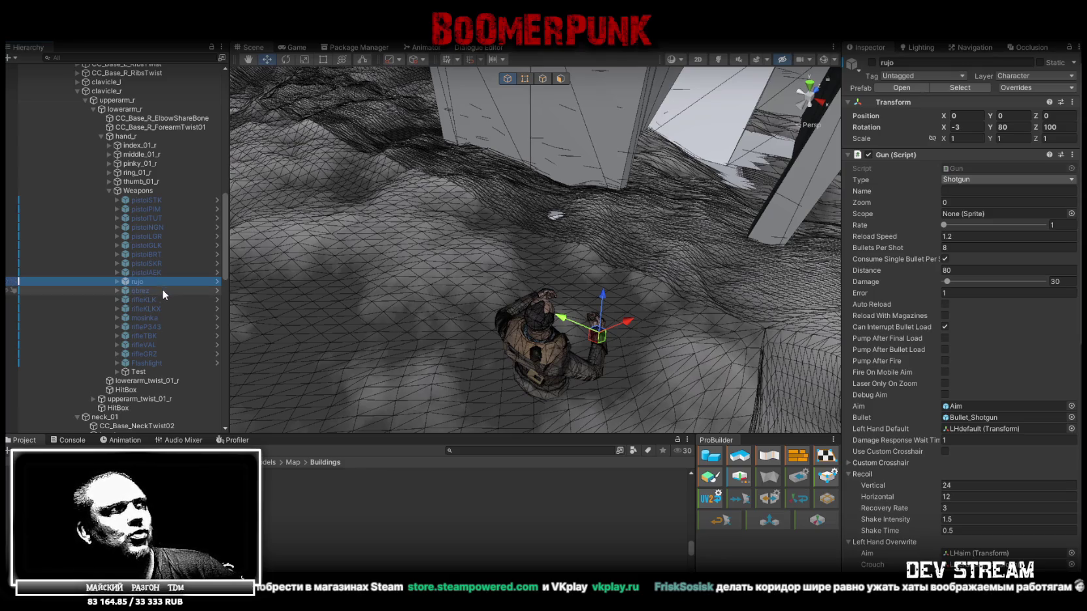
- Inspect the Gun settings of obrez, rifleKLK, rifleKLKX, mosinka, rifleP343, rifleTBK, rifleVAL and rifleGRZ
click(155, 297)
click(155, 292)
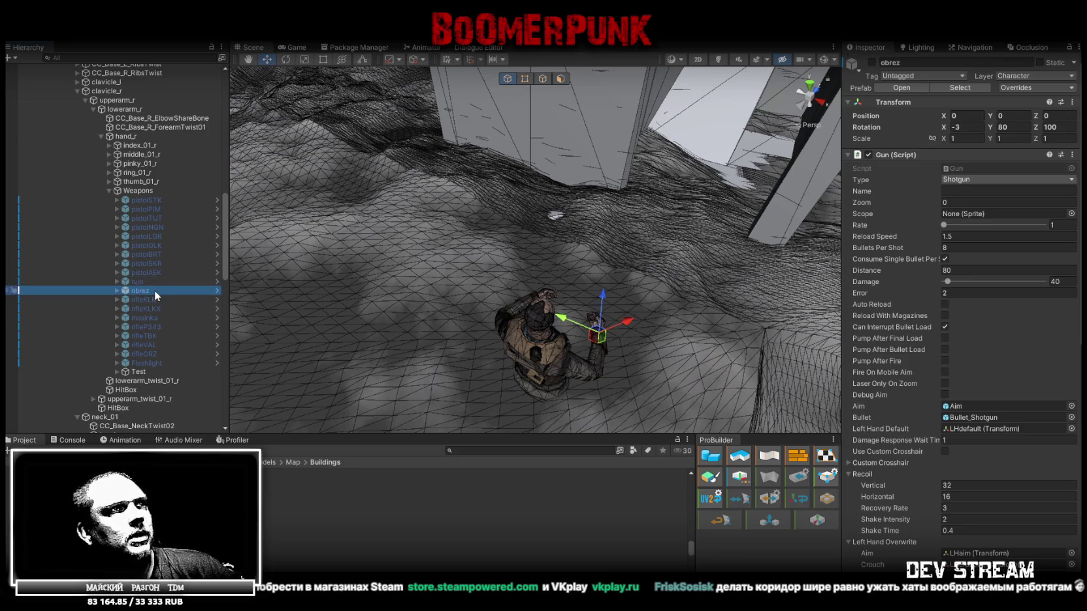
click(160, 300)
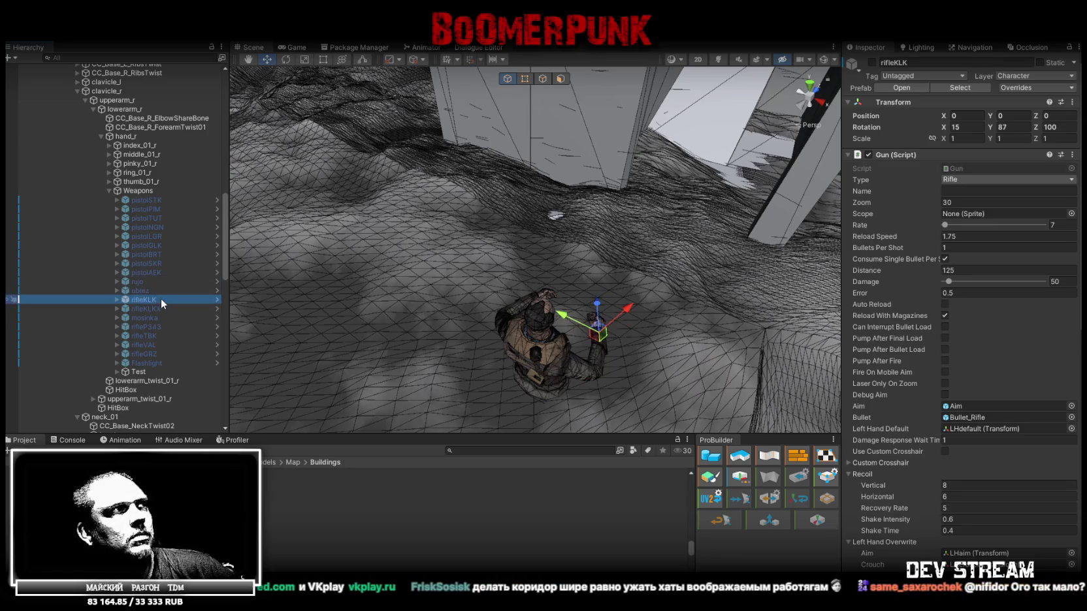
click(154, 307)
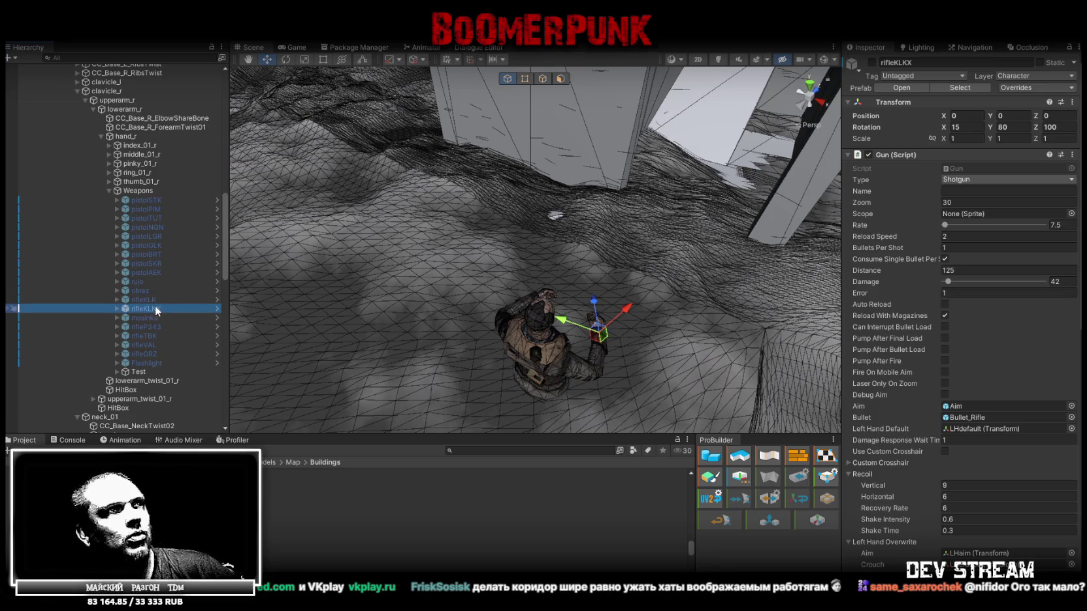
click(173, 317)
click(167, 324)
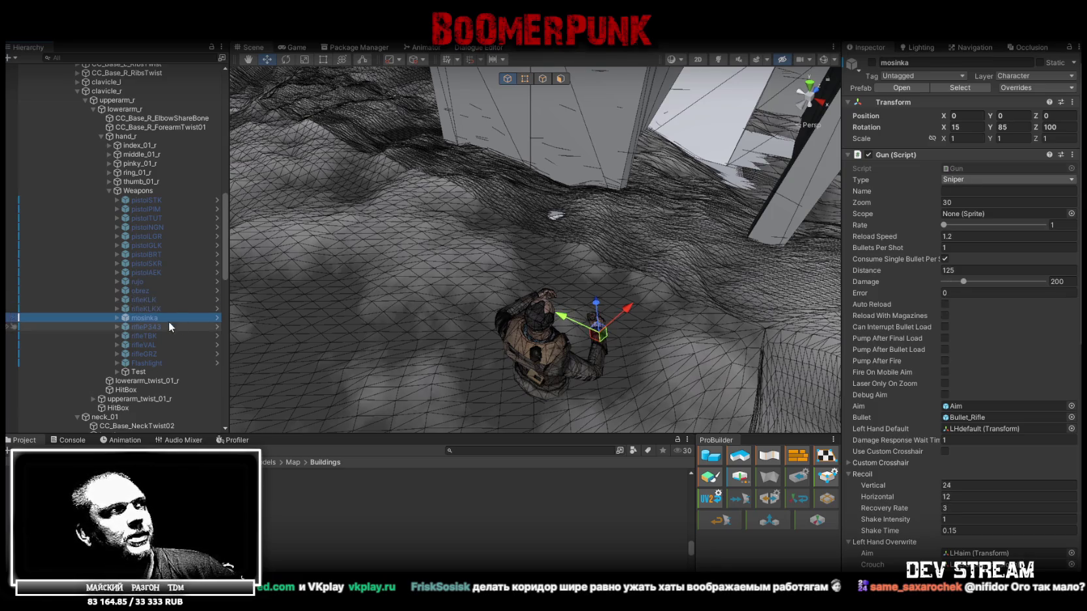
click(168, 335)
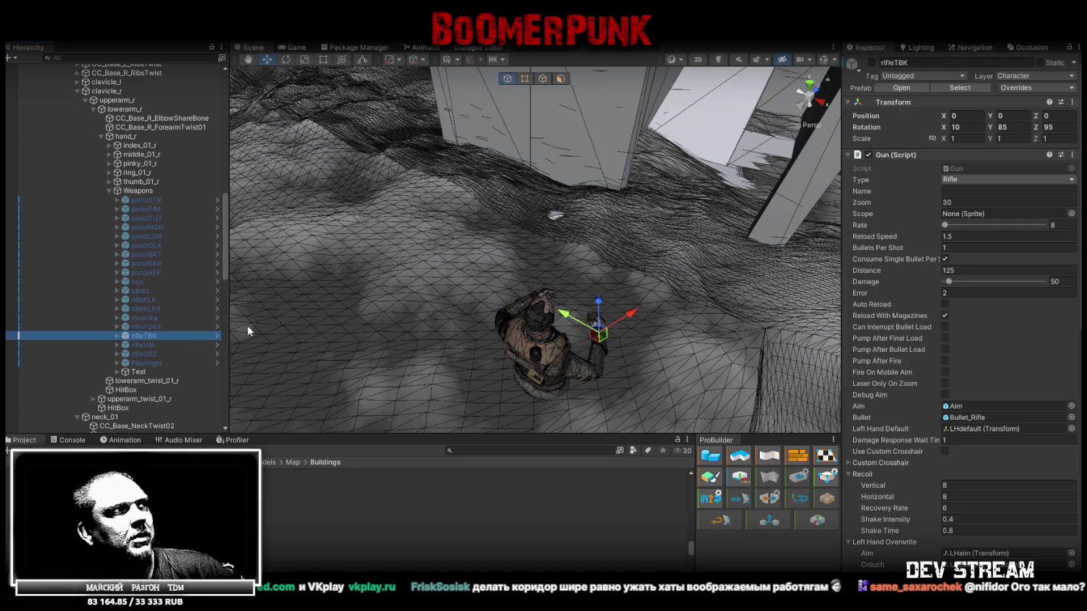
click(167, 345)
click(170, 354)
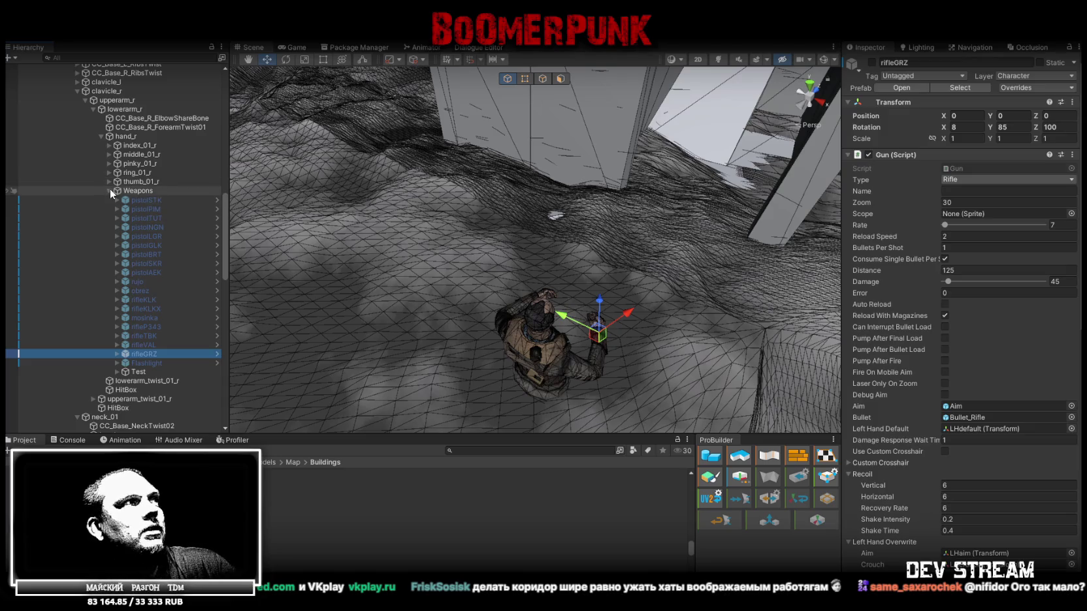
- Select all 18 weapons together, then collapse the right arm and Player hierarchy
shift+click(151, 199)
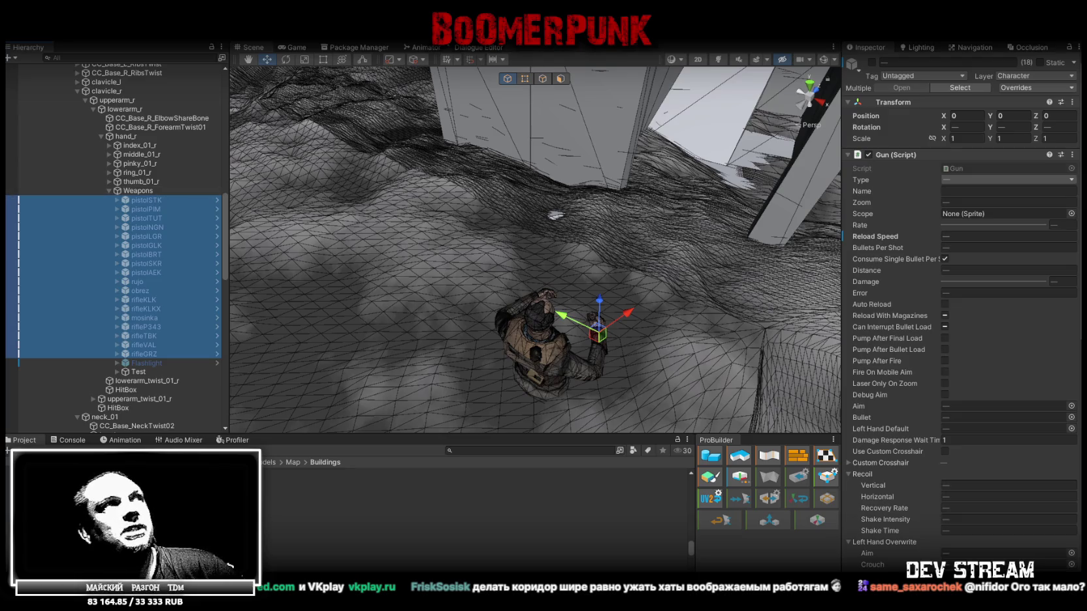
scroll(122, 171, up, 4)
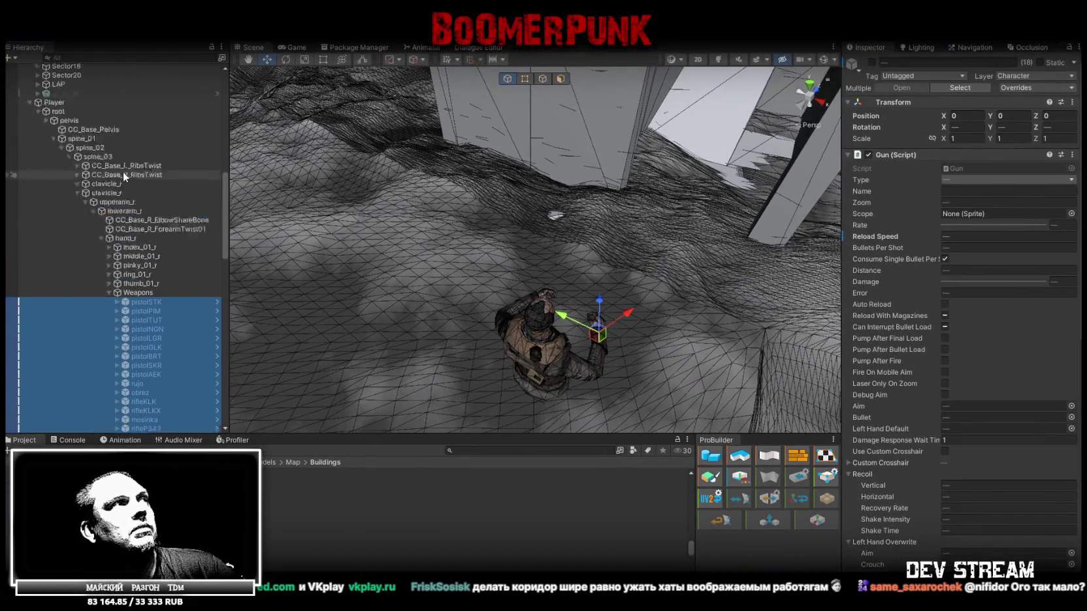
scroll(123, 172, up, 2)
click(78, 261)
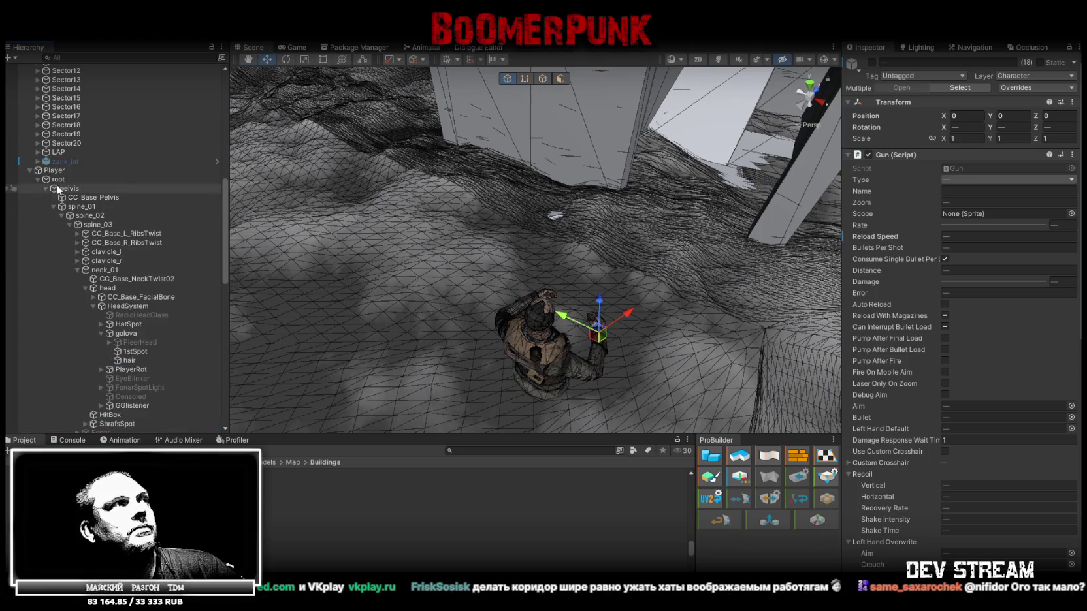
click(34, 169)
- Select Player and fly the Scene camera in to frame Build27's grey blockout
click(53, 170)
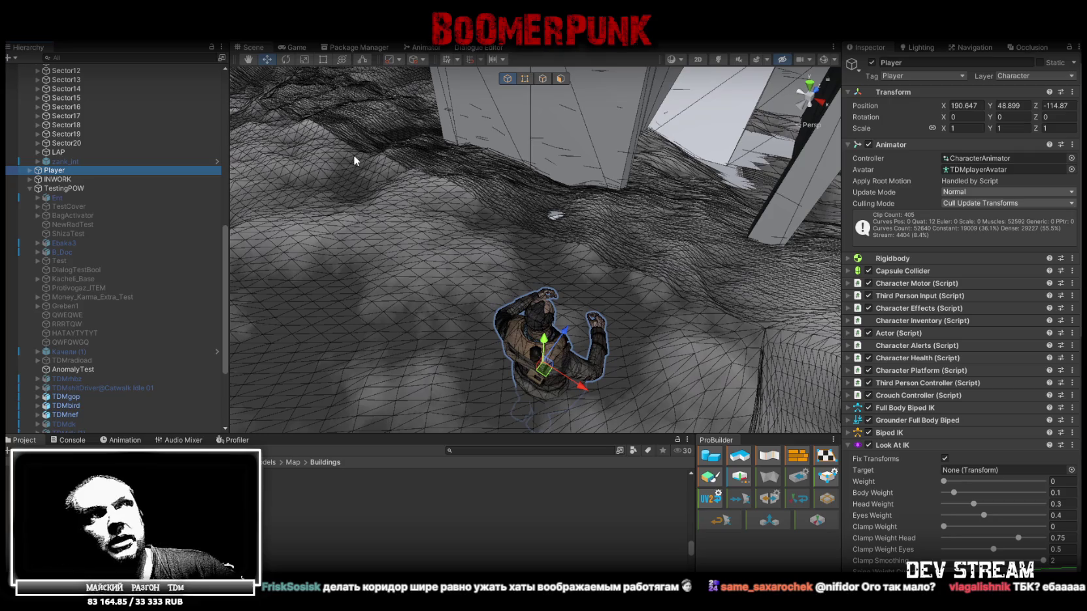
mouse_move(353, 155)
right_down()
mouse_move(694, 79)
mouse_move(547, 273)
mouse_move(409, 291)
mouse_move(505, 245)
right_up()
click(574, 235)
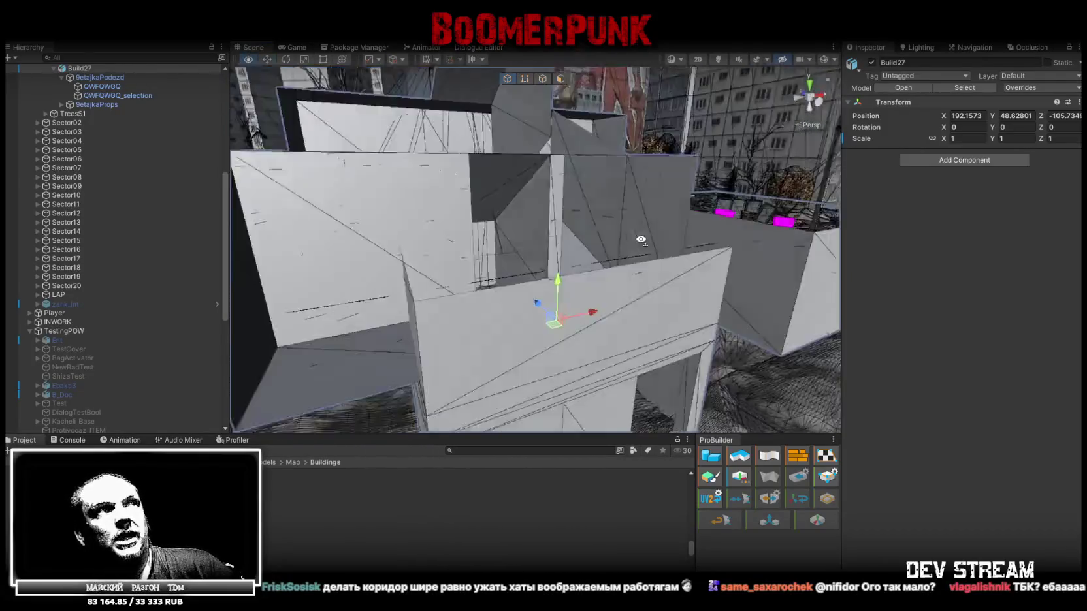
right_drag(505, 245, 583, 268)
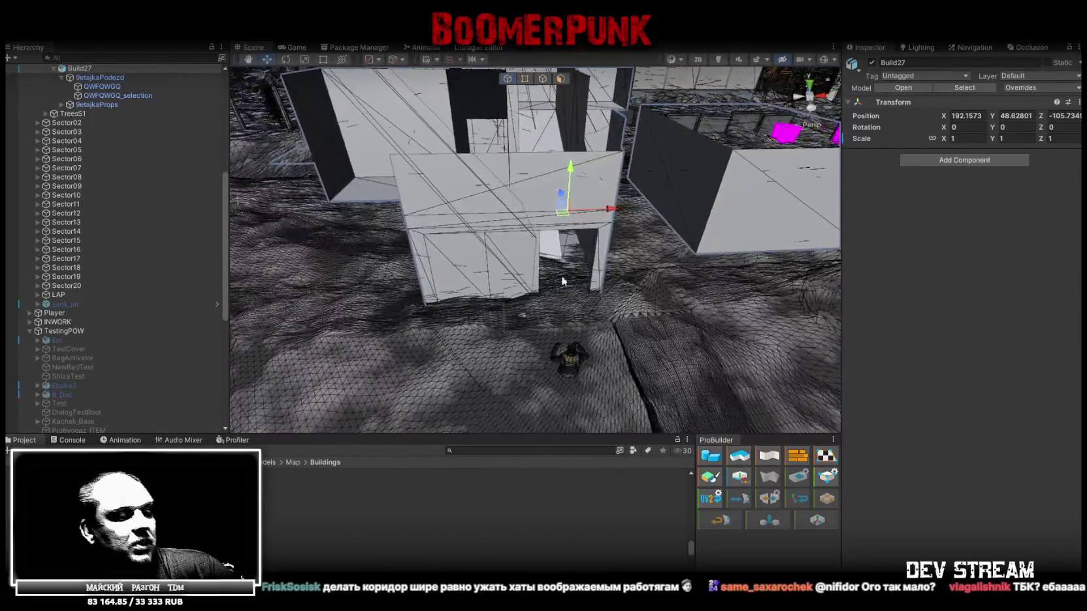
key(alt+Tab)
- Orbit around the stairwell mesh from all sides, then open the BoomerPunk folder's Properties
mouse_move(726, 232)
mouse_down()
mouse_move(720, 499)
mouse_move(655, 446)
mouse_move(635, 470)
mouse_move(591, 397)
mouse_up()
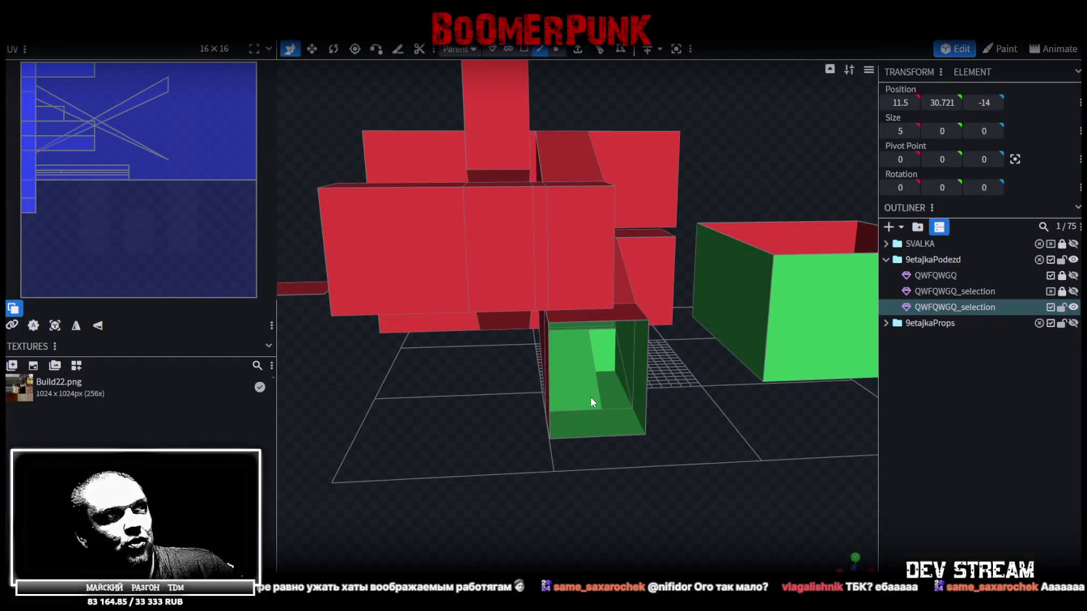
click(591, 392)
mouse_move(517, 370)
mouse_down()
mouse_move(588, 434)
mouse_move(474, 422)
mouse_move(508, 434)
mouse_up()
scroll(593, 430, down, 3)
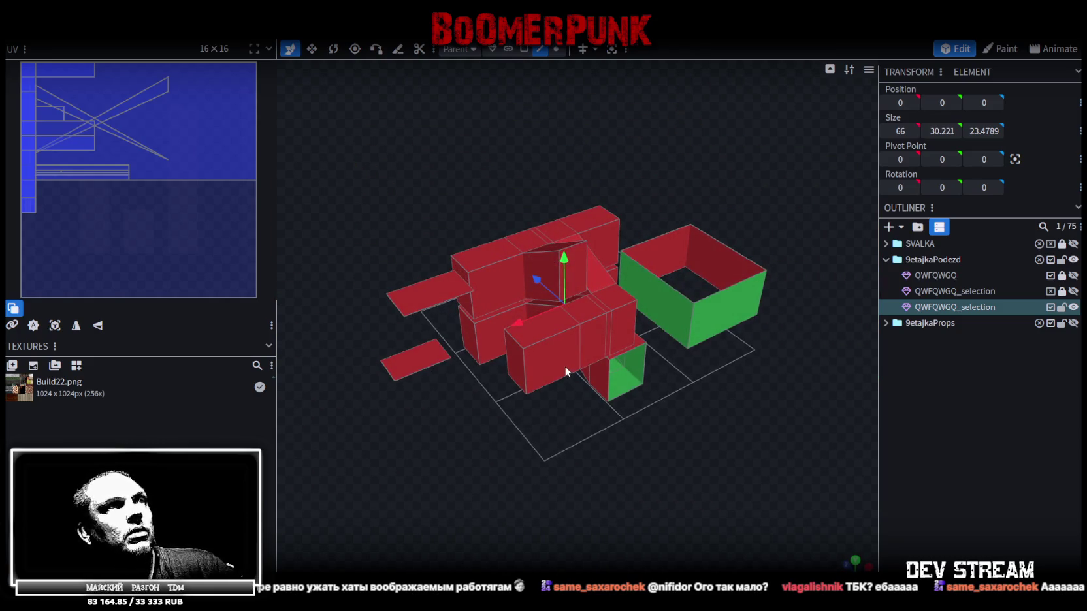
drag(618, 459, 600, 428)
scroll(613, 431, up, 3)
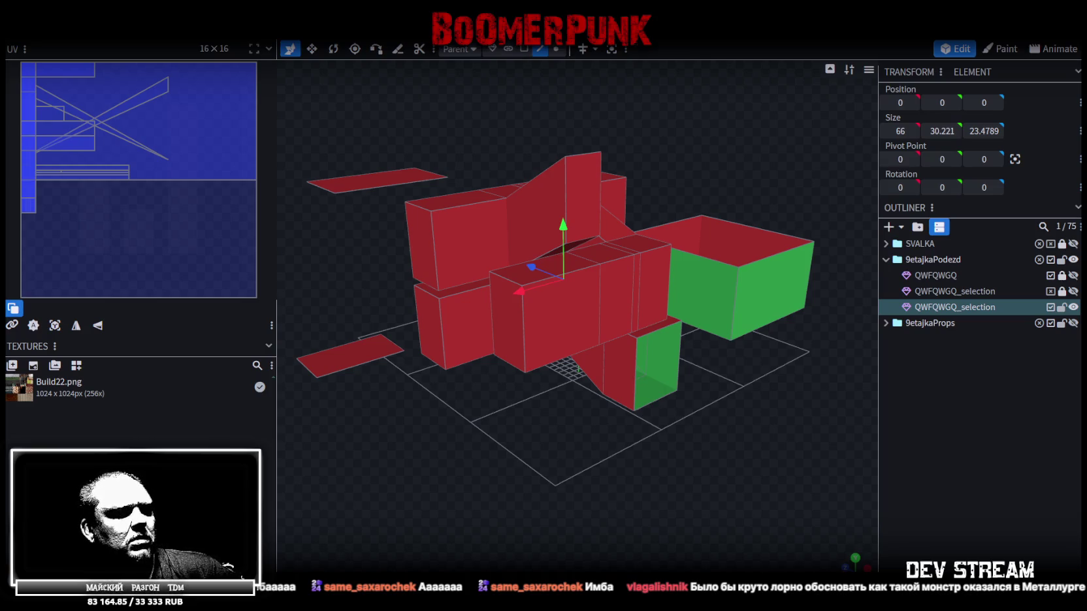
right_click(418, 375)
click(470, 564)
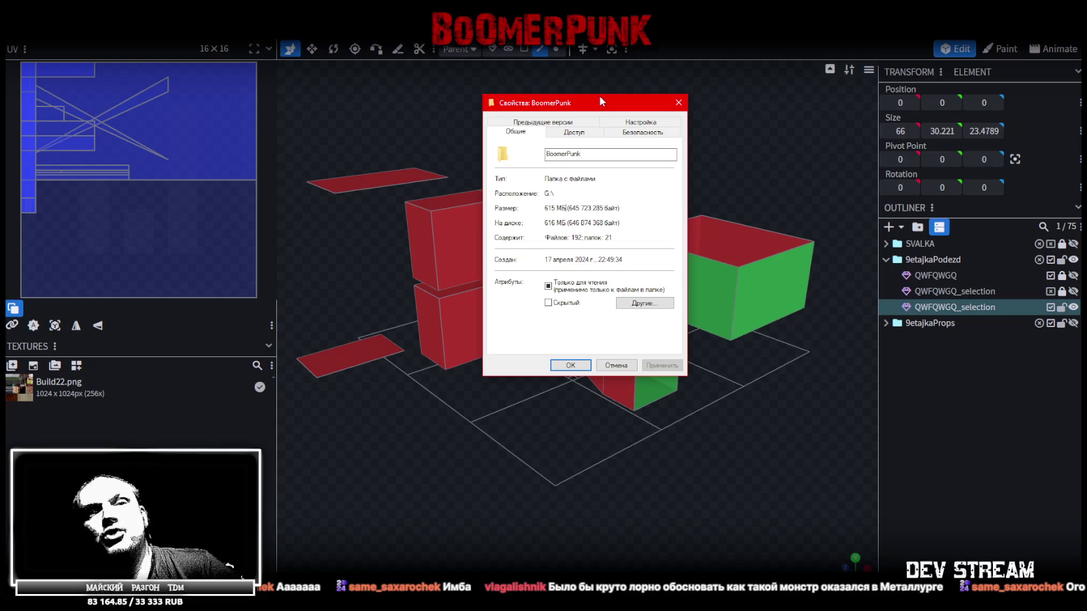
- Close the BoomerPunk folder Properties dialog and orbit around the stairwell model
key(Escape)
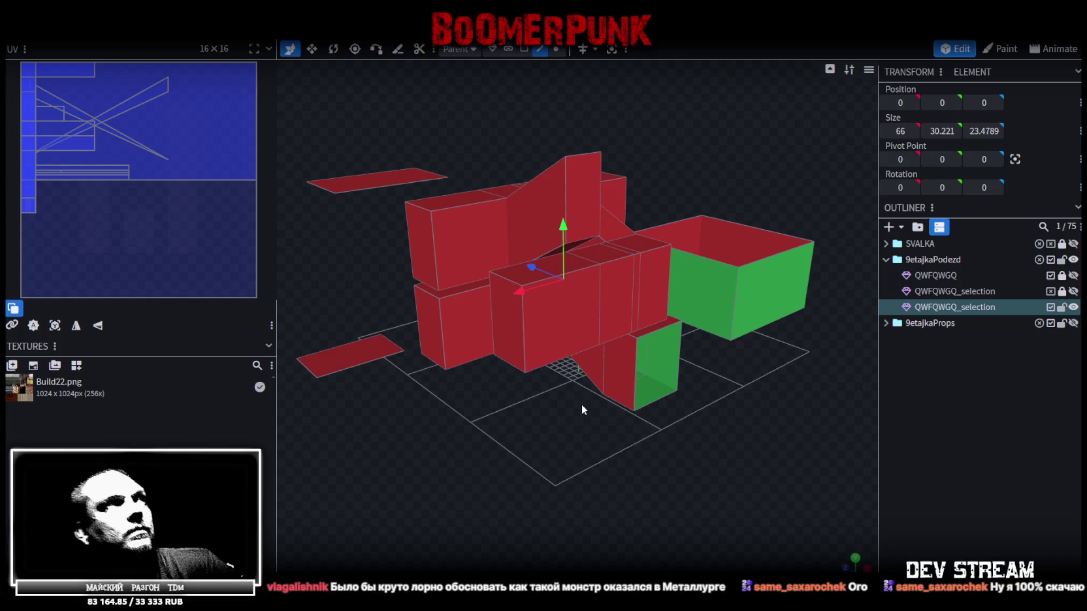
mouse_move(625, 326)
mouse_down()
mouse_move(571, 354)
mouse_move(696, 434)
mouse_move(547, 473)
mouse_move(651, 390)
mouse_move(602, 448)
mouse_up()
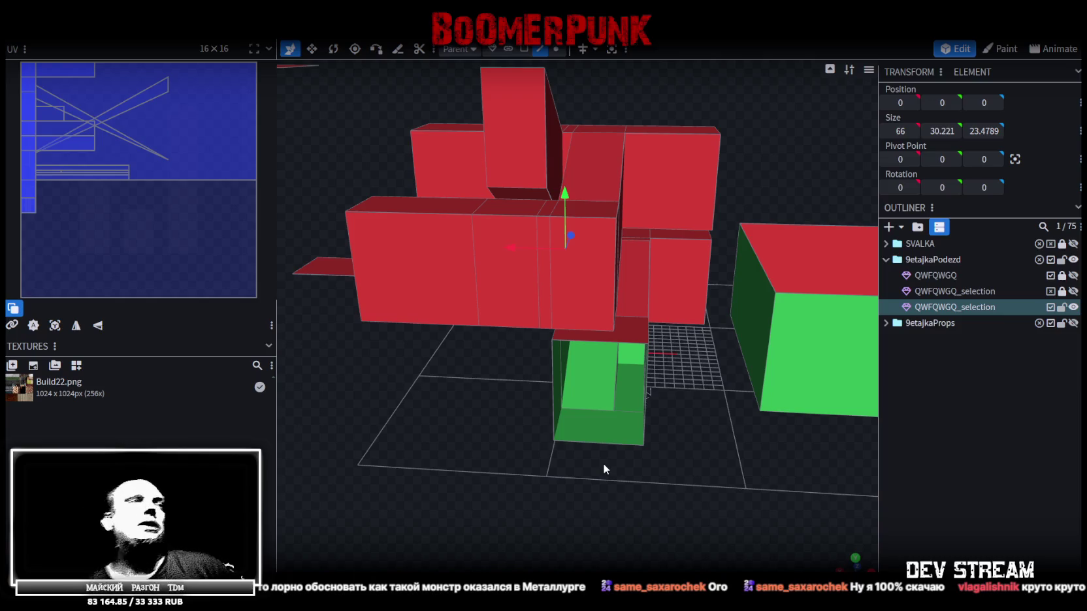
scroll(439, 426, down, 3)
mouse_move(439, 423)
mouse_down()
mouse_move(353, 458)
mouse_move(544, 459)
mouse_move(607, 493)
mouse_up()
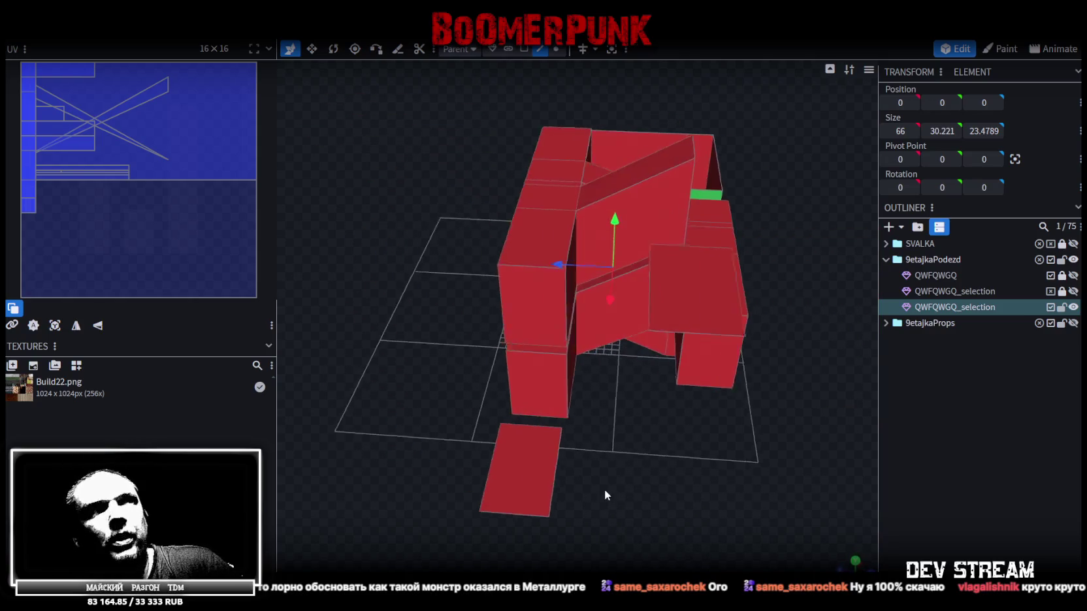
scroll(536, 450, up, 3)
- Orbit to near-front and low side views, then select a front wall face
mouse_move(427, 456)
mouse_down()
mouse_move(660, 439)
mouse_move(592, 482)
mouse_move(632, 486)
mouse_up()
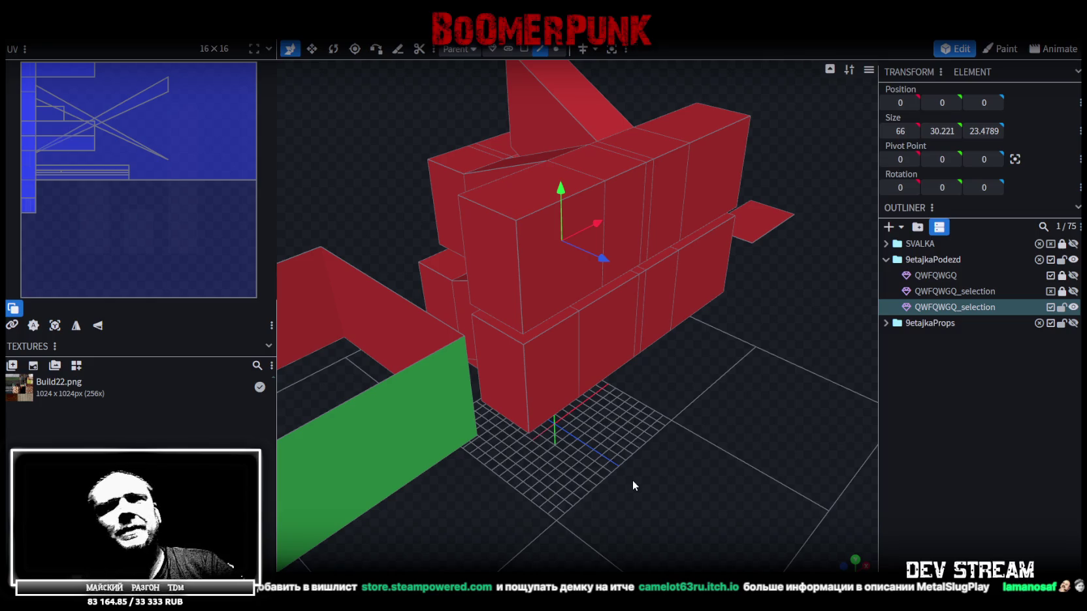
drag(666, 393, 421, 343)
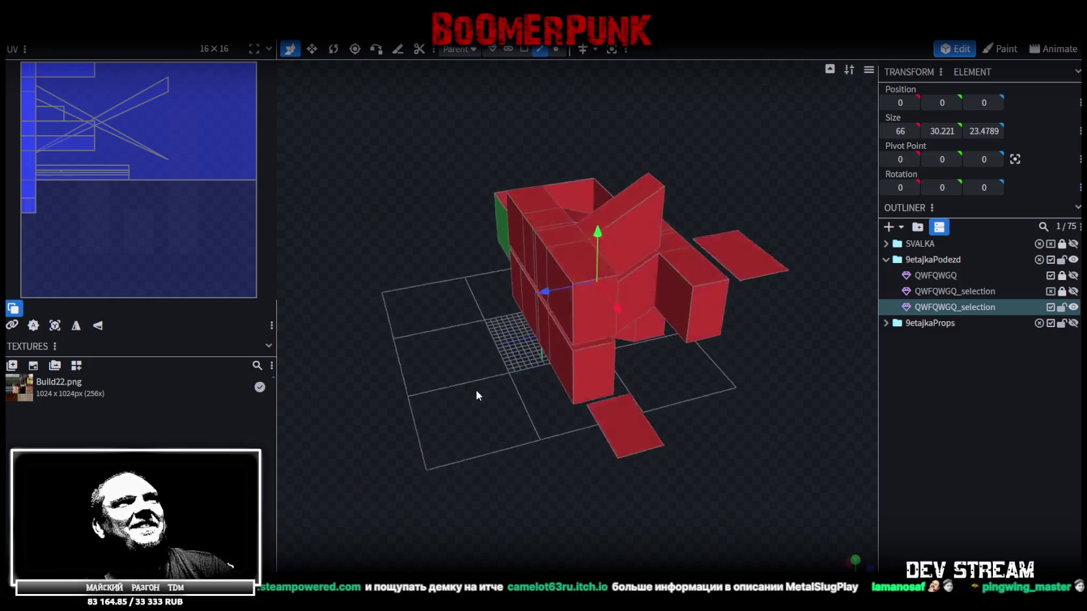
scroll(423, 343, up, 3)
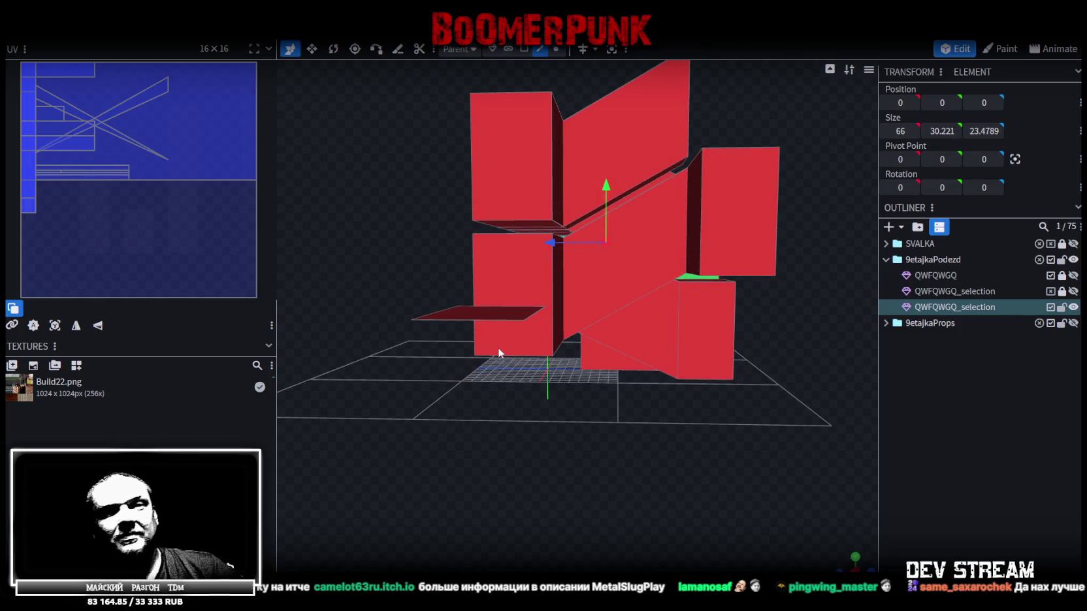
mouse_move(672, 381)
mouse_down()
mouse_move(662, 353)
mouse_move(593, 360)
mouse_move(601, 386)
mouse_move(584, 397)
mouse_move(399, 439)
mouse_move(707, 377)
mouse_move(787, 379)
mouse_move(732, 372)
mouse_move(653, 313)
mouse_up()
click(550, 277)
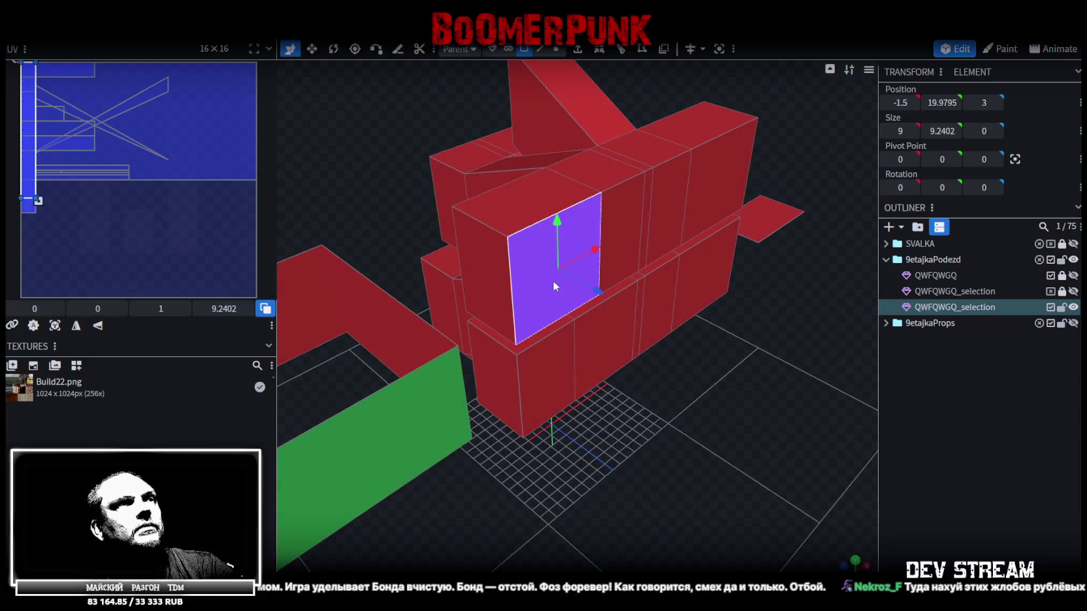
- Add the remaining front and right-hand wall faces to the face selection
shift+click(549, 392)
shift+click(604, 352)
shift+click(632, 261)
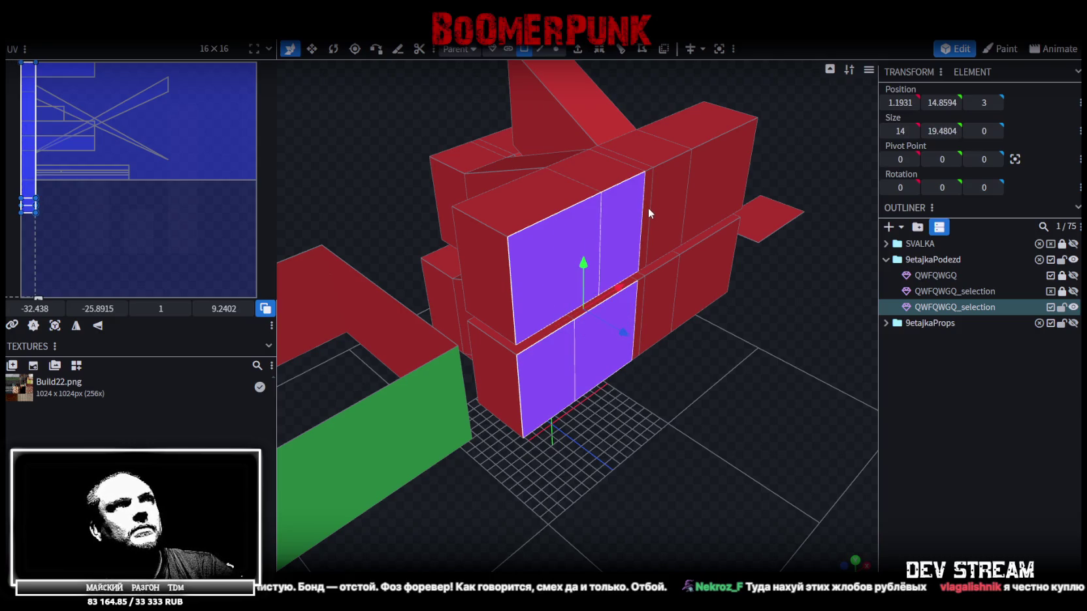
shift+click(648, 208)
shift+click(713, 173)
shift+click(711, 263)
mouse_move(637, 308)
mouse_down()
mouse_move(745, 360)
mouse_move(752, 378)
mouse_up()
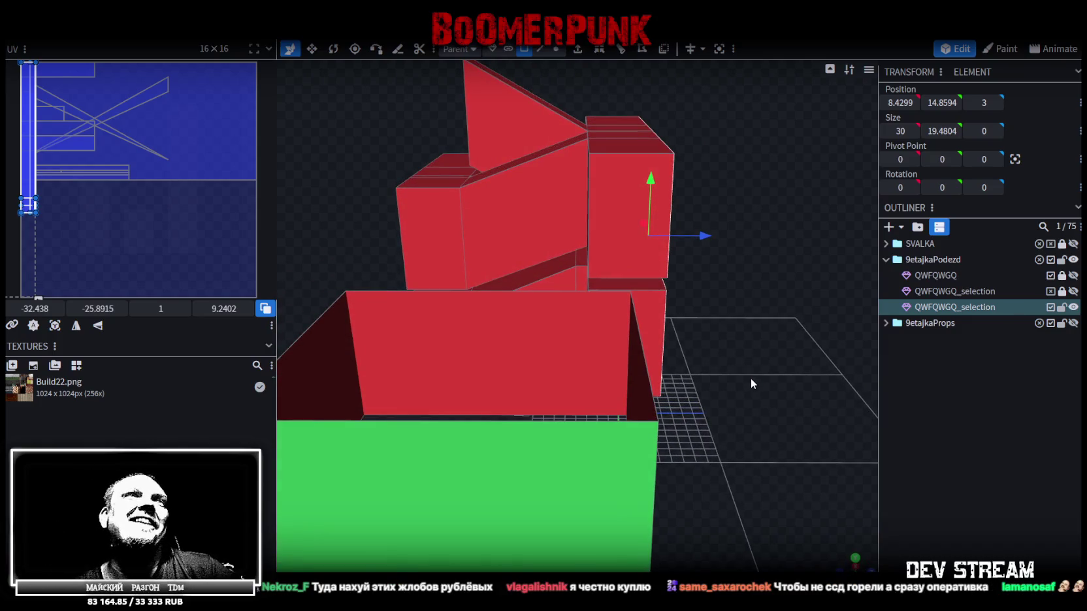
- Move the selected wall faces one unit along Z to Position Z 4, then inspect the result
drag(711, 237, 715, 236)
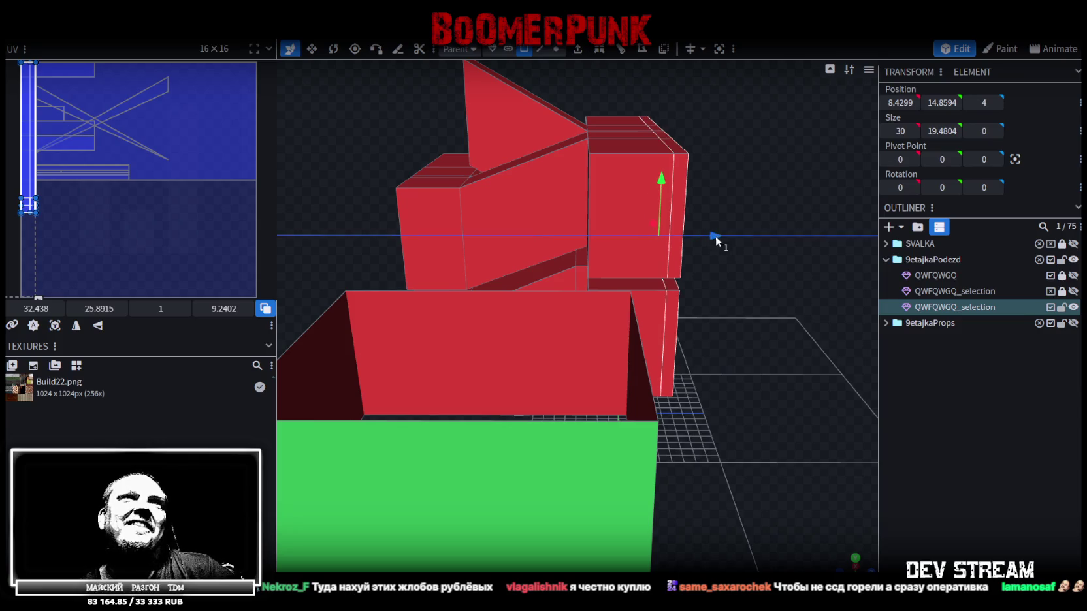
scroll(745, 324, down, 2)
mouse_move(744, 325)
mouse_down()
mouse_move(709, 274)
mouse_move(731, 319)
mouse_move(405, 346)
mouse_move(426, 320)
mouse_move(411, 330)
mouse_move(431, 339)
mouse_move(476, 279)
mouse_move(452, 275)
mouse_move(467, 369)
mouse_move(611, 395)
mouse_move(721, 371)
mouse_move(717, 243)
mouse_move(730, 269)
mouse_move(696, 286)
mouse_move(651, 276)
mouse_move(505, 310)
mouse_move(791, 359)
mouse_move(899, 329)
mouse_move(909, 315)
mouse_up()
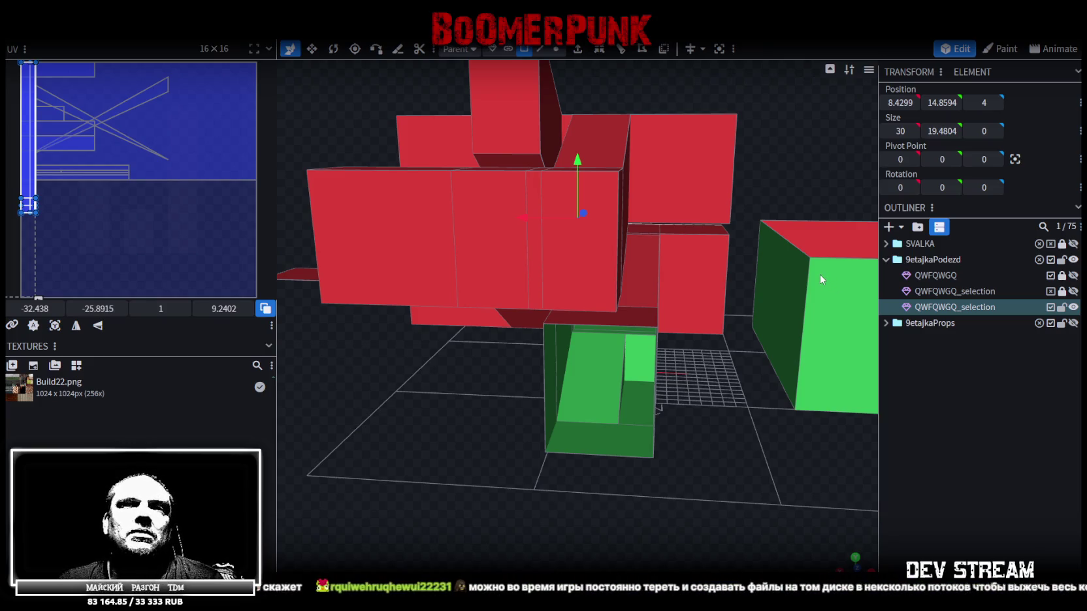
mouse_move(670, 456)
mouse_down()
mouse_move(670, 472)
mouse_move(767, 473)
mouse_move(689, 469)
mouse_up()
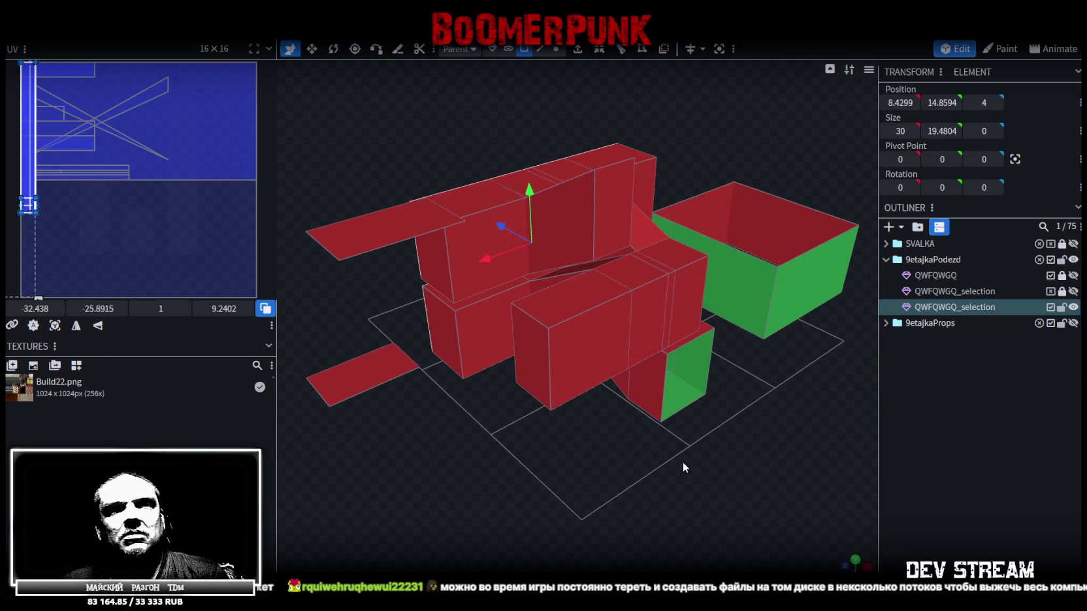
mouse_move(634, 452)
mouse_down()
mouse_move(610, 457)
mouse_move(677, 496)
mouse_move(774, 491)
mouse_move(811, 431)
mouse_move(775, 386)
mouse_up()
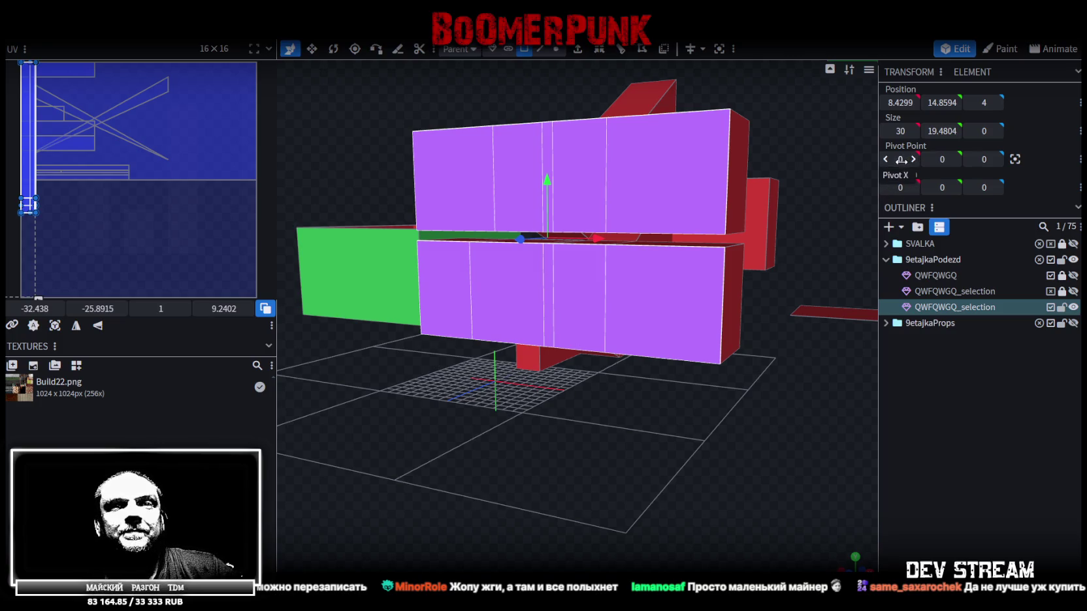
scroll(823, 280, down, 2)
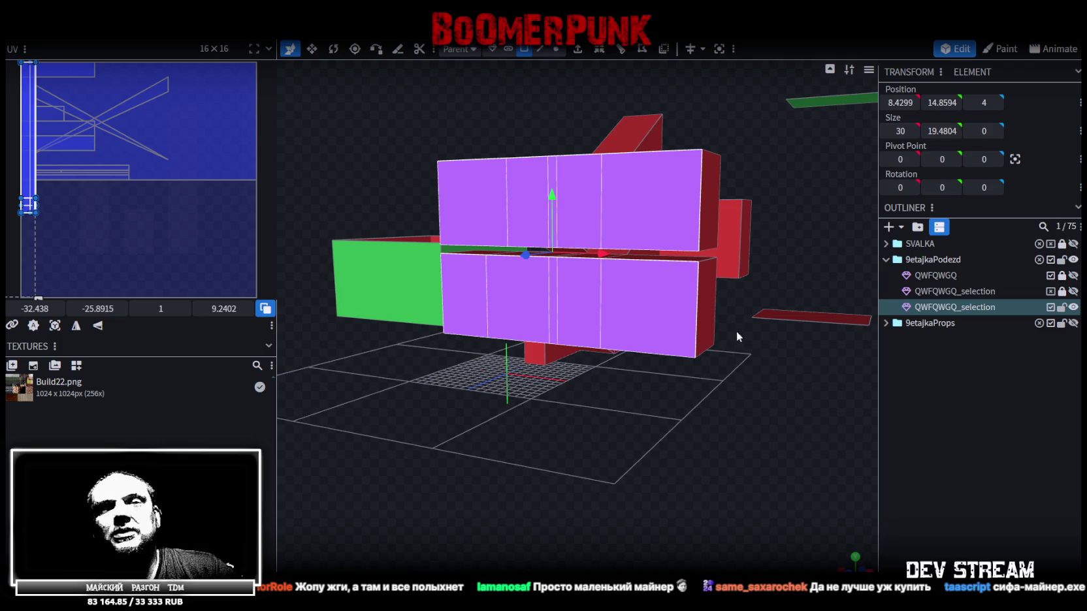
mouse_move(776, 353)
mouse_down()
mouse_move(733, 374)
mouse_move(658, 364)
mouse_move(688, 353)
mouse_move(768, 269)
mouse_move(690, 233)
mouse_move(632, 277)
mouse_up()
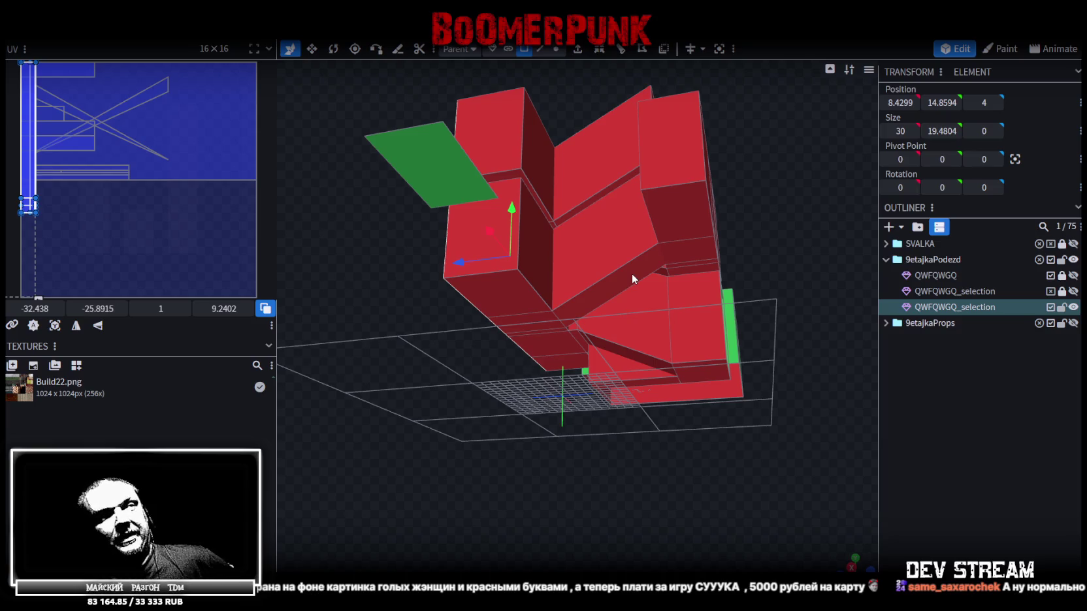
drag(506, 394, 609, 407)
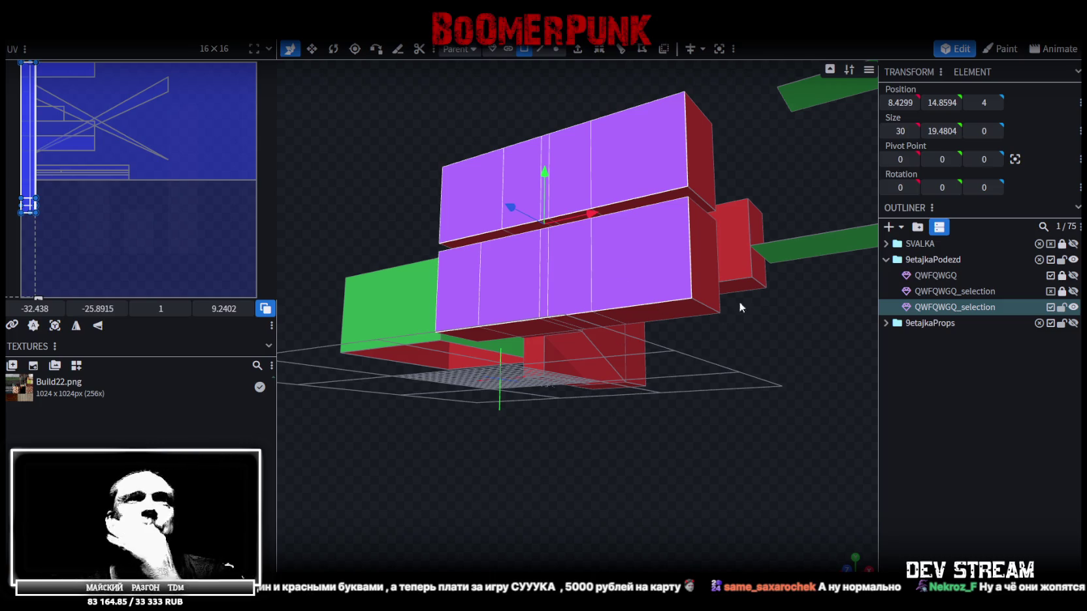
mouse_move(730, 362)
mouse_down()
mouse_move(669, 438)
mouse_move(802, 454)
mouse_move(830, 488)
mouse_up()
mouse_move(724, 463)
mouse_down()
mouse_move(927, 392)
mouse_move(955, 335)
mouse_move(899, 391)
mouse_move(736, 464)
mouse_move(726, 480)
mouse_up()
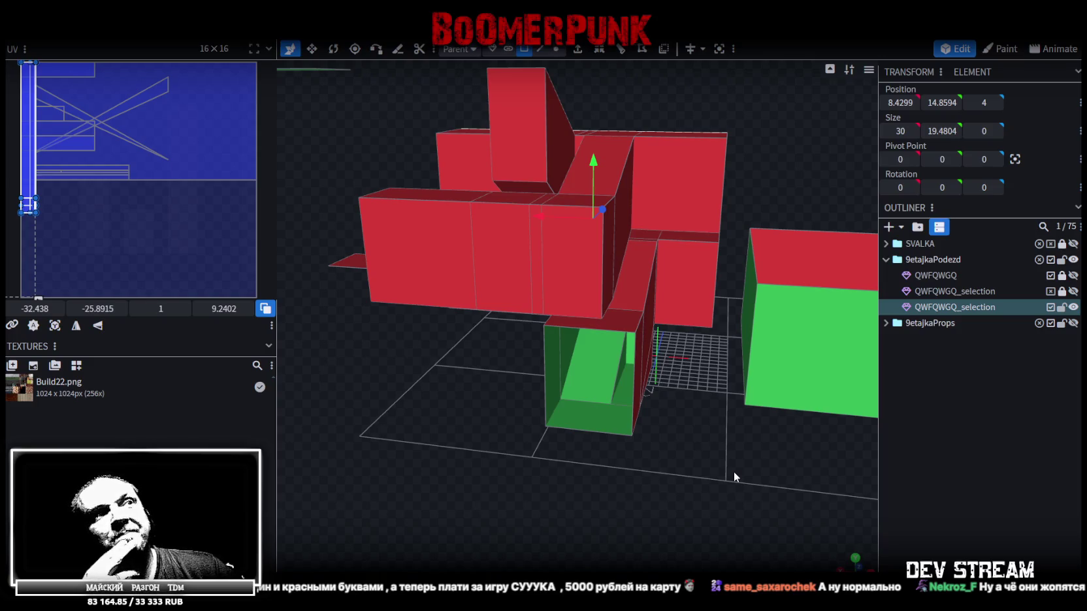
mouse_move(722, 481)
mouse_down()
mouse_move(688, 472)
mouse_move(611, 541)
mouse_move(662, 520)
mouse_move(720, 448)
mouse_move(705, 421)
mouse_move(696, 428)
mouse_move(715, 427)
mouse_move(687, 488)
mouse_move(641, 513)
mouse_move(495, 493)
mouse_move(624, 476)
mouse_move(783, 475)
mouse_move(835, 450)
mouse_move(688, 409)
mouse_move(692, 434)
mouse_move(677, 444)
mouse_move(569, 450)
mouse_move(686, 455)
mouse_up()
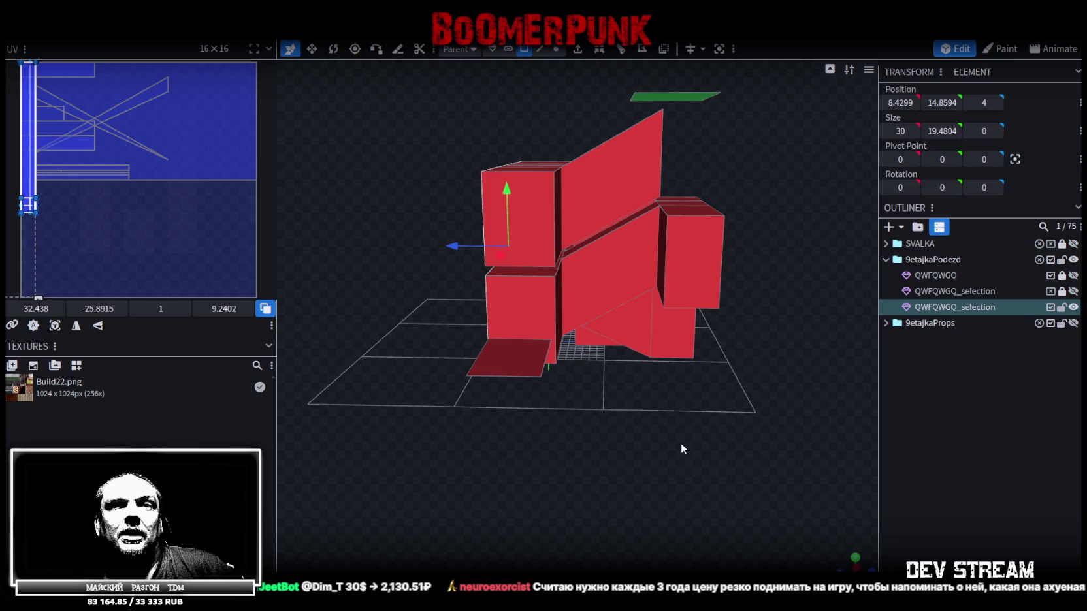
scroll(717, 428, up, 3)
mouse_move(717, 428)
mouse_down()
mouse_move(648, 473)
mouse_move(656, 468)
mouse_move(582, 453)
mouse_move(563, 461)
mouse_move(589, 475)
mouse_move(555, 497)
mouse_move(365, 147)
mouse_up()
- Save the project, export it as Build27.fbx via Export FBX Model, then switch to Unity
key(ctrl+s)
click(93, 33)
mouse_move(117, 258)
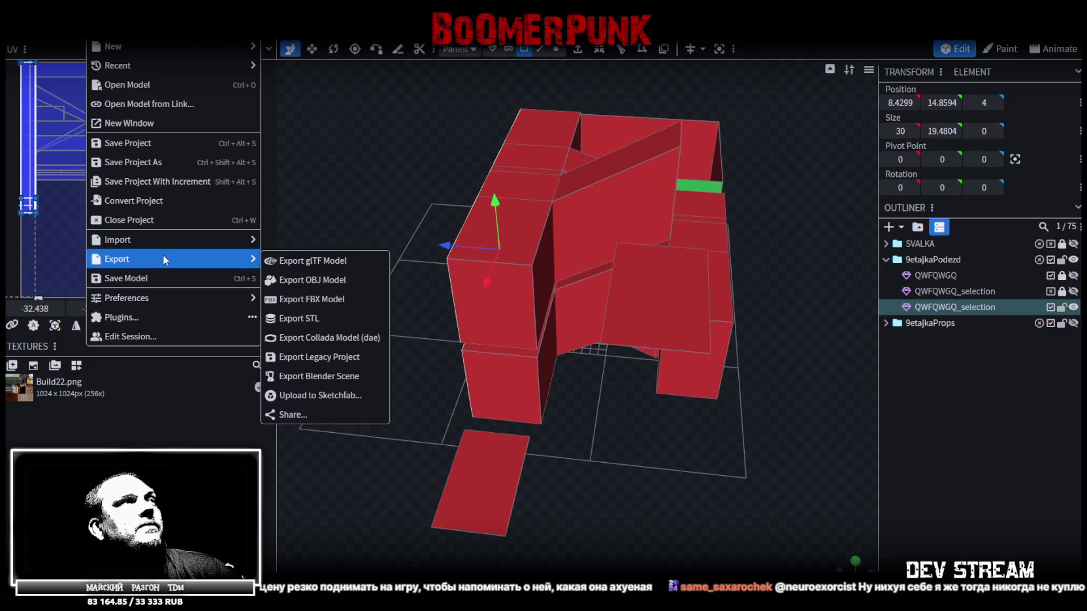
click(307, 298)
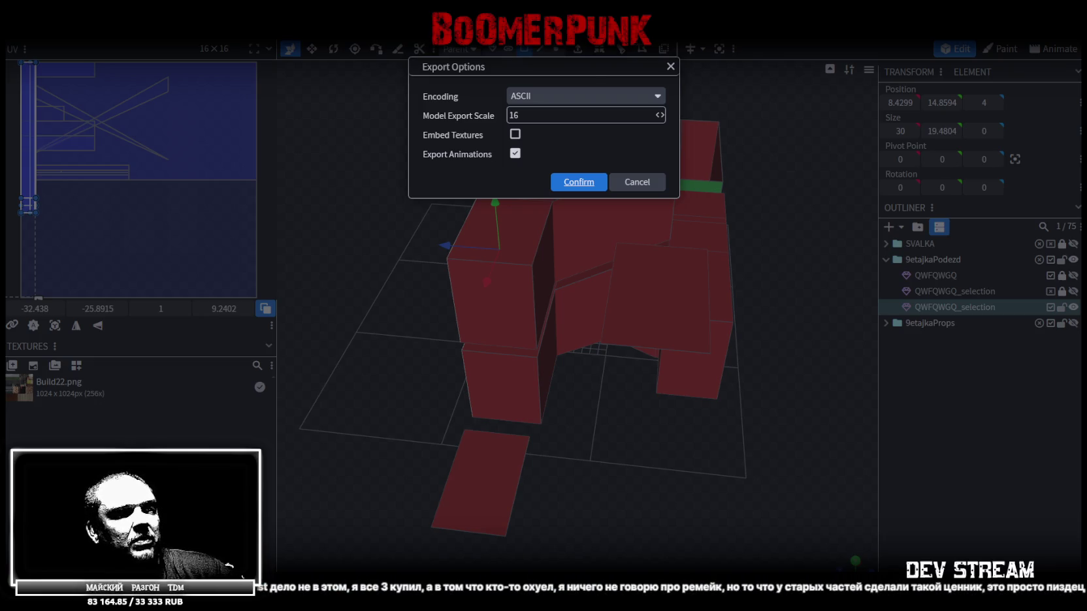
key(Return)
key(alt+Tab)
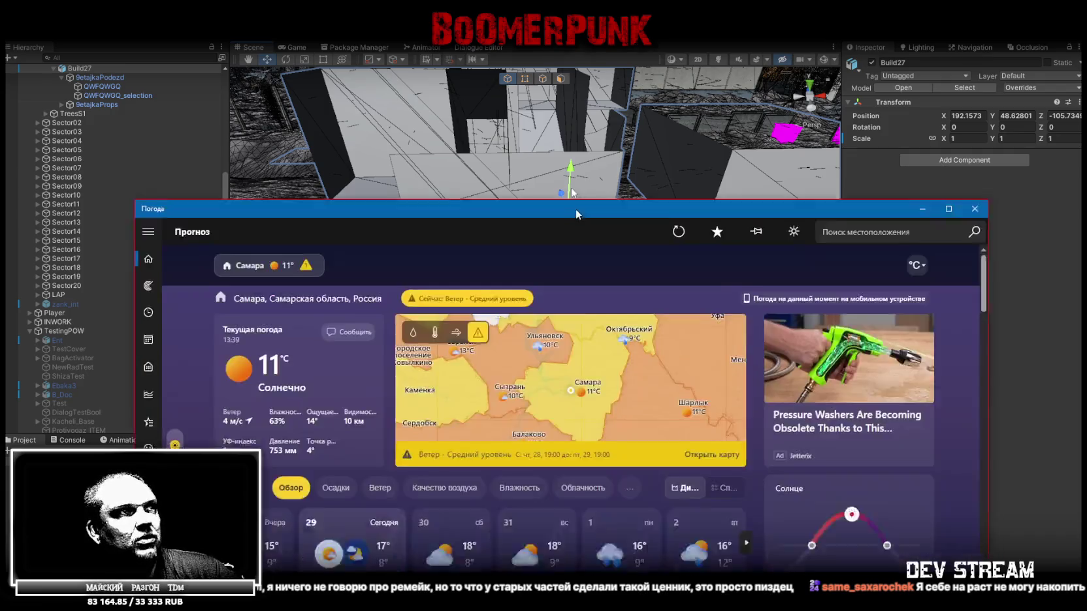
drag(576, 207, 553, 127)
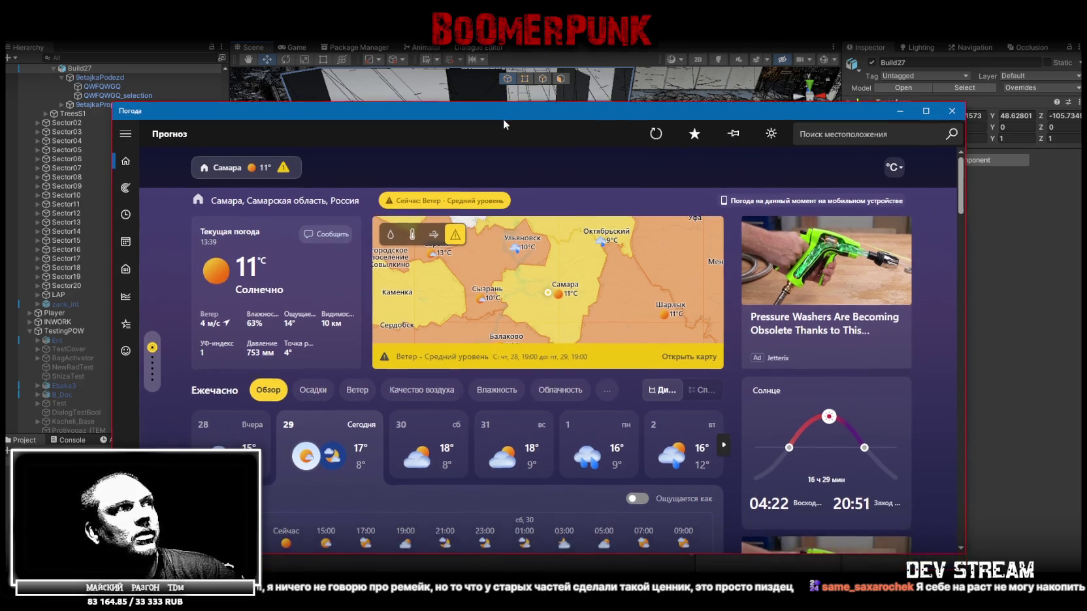
- Scroll through the Weather app's hourly forecast, then dismiss the Weather window
drag(505, 148, 501, 104)
scroll(531, 390, down, 2)
scroll(531, 390, down, 3)
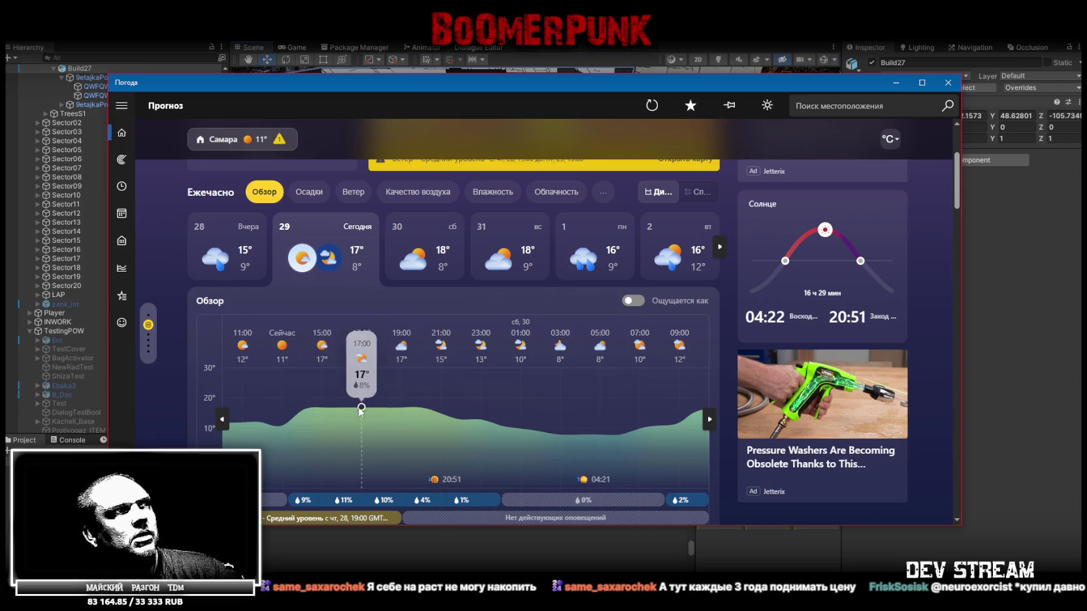
key(alt+Tab)
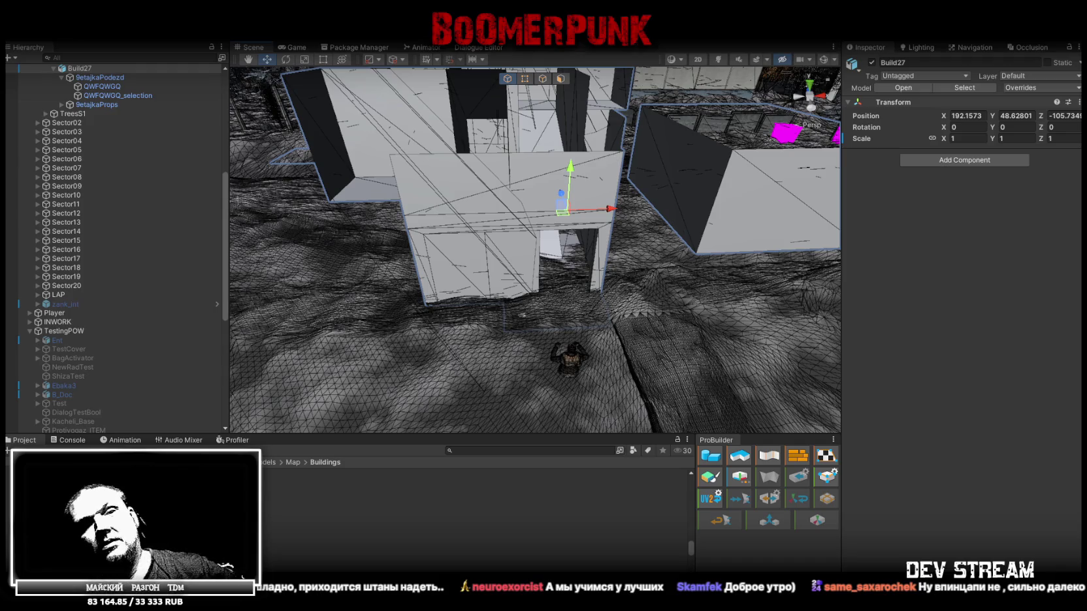
- Orbit the Scene view around the grey Build27 blockout from two angles
right_drag(571, 324, 569, 294)
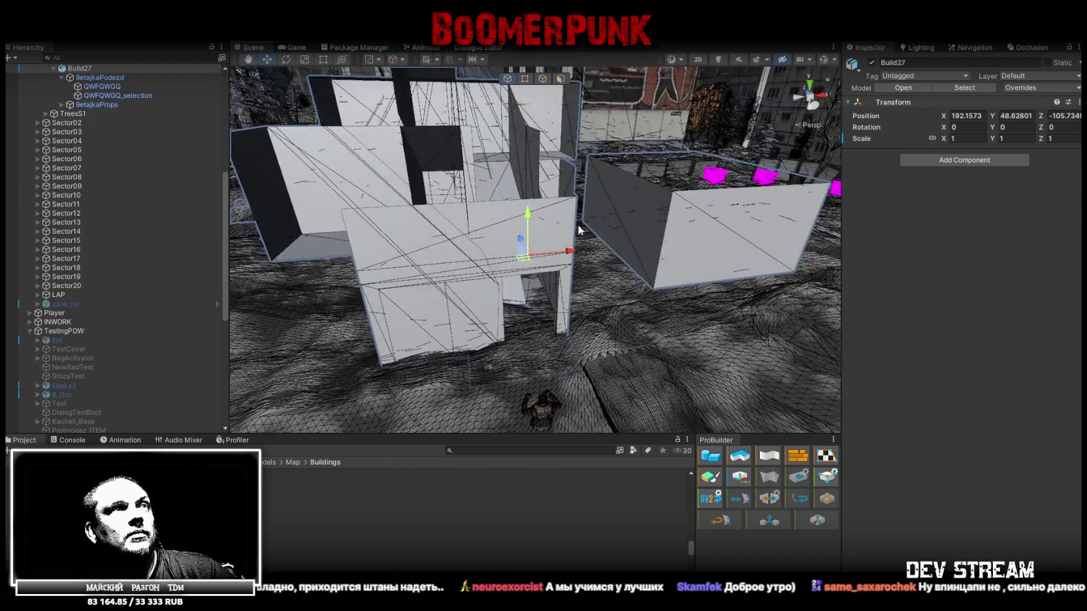
right_drag(581, 230, 568, 227)
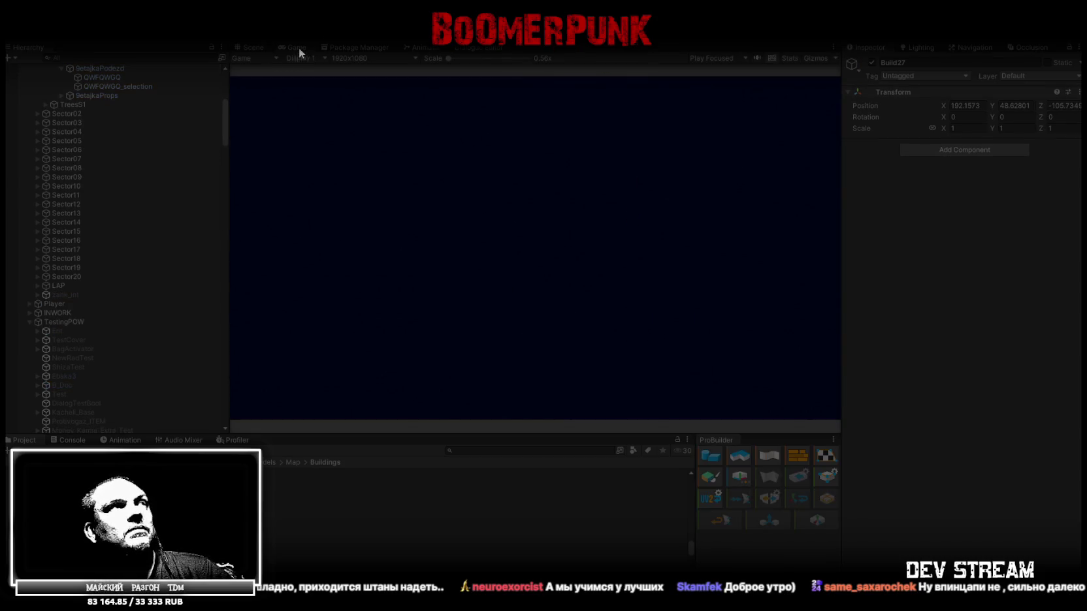
- Maximize the Game view and walk the character toward the lit entrance doorway
double_click(293, 47)
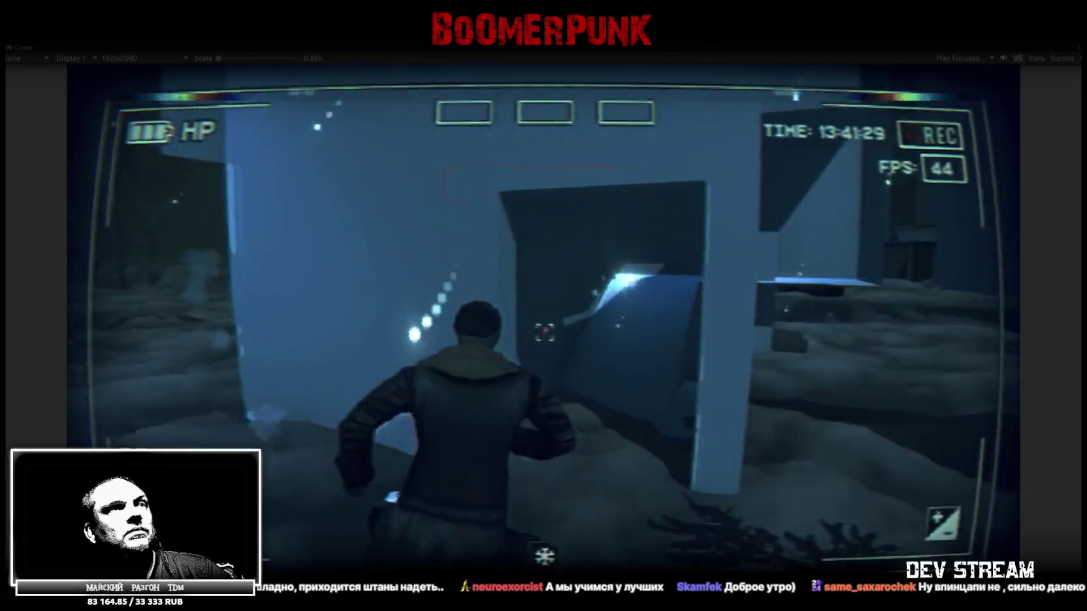
key(w)
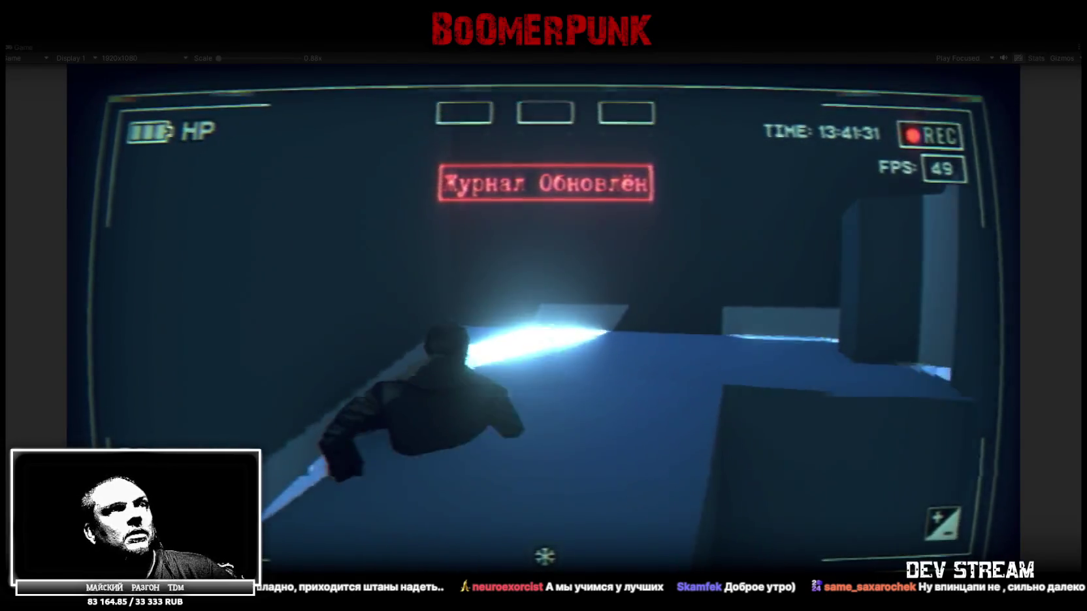
key(w)
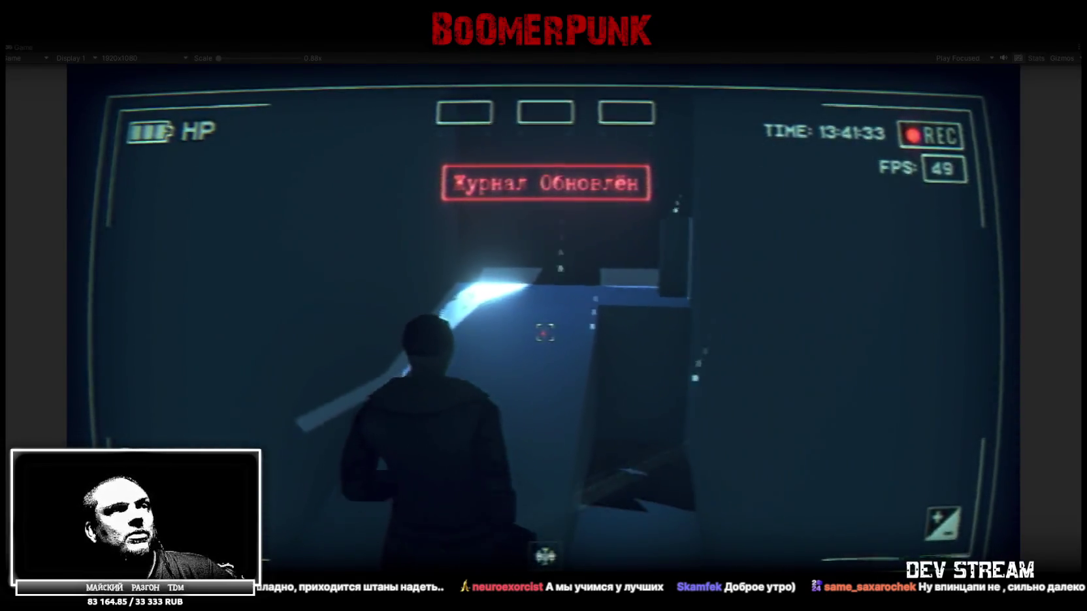
key(w)
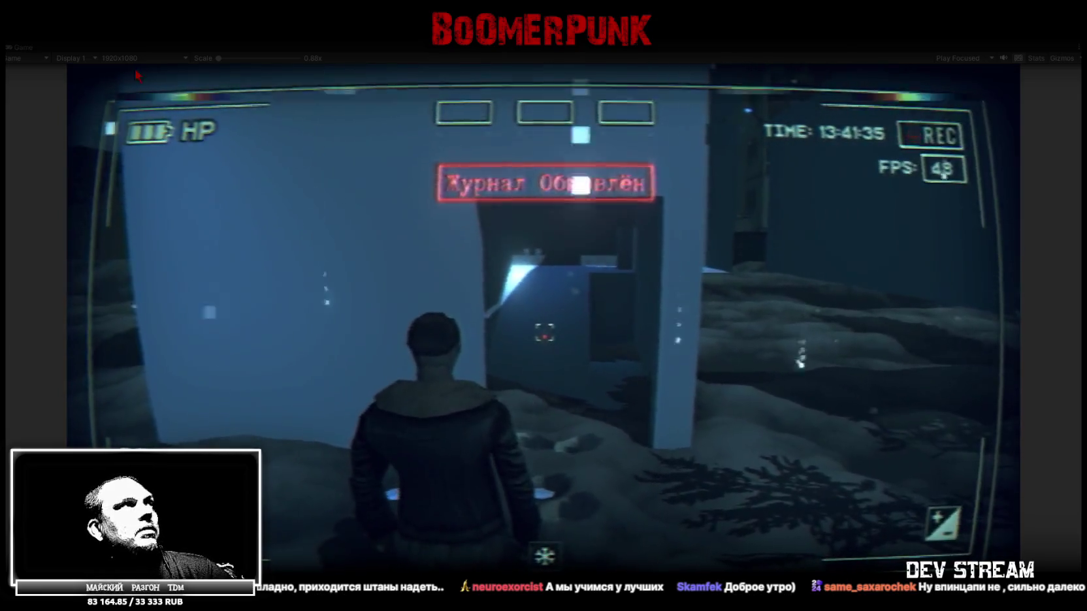
- Give both QWFQWGQ_selection and QWFQWGQ meshes a Mesh Collider
double_click(26, 49)
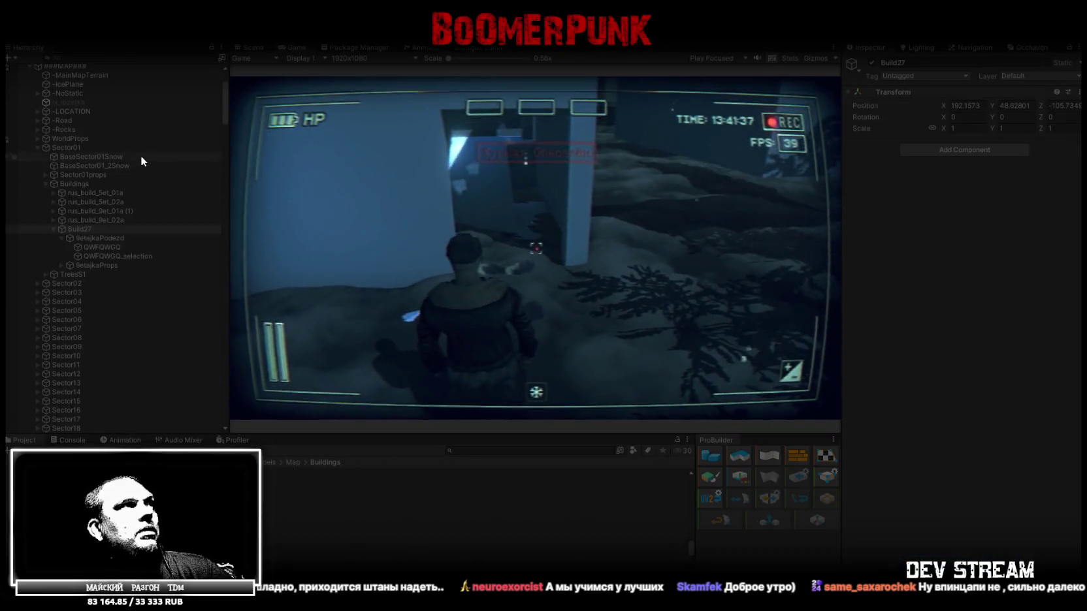
click(122, 256)
ctrl+click(115, 245)
click(987, 435)
click(980, 464)
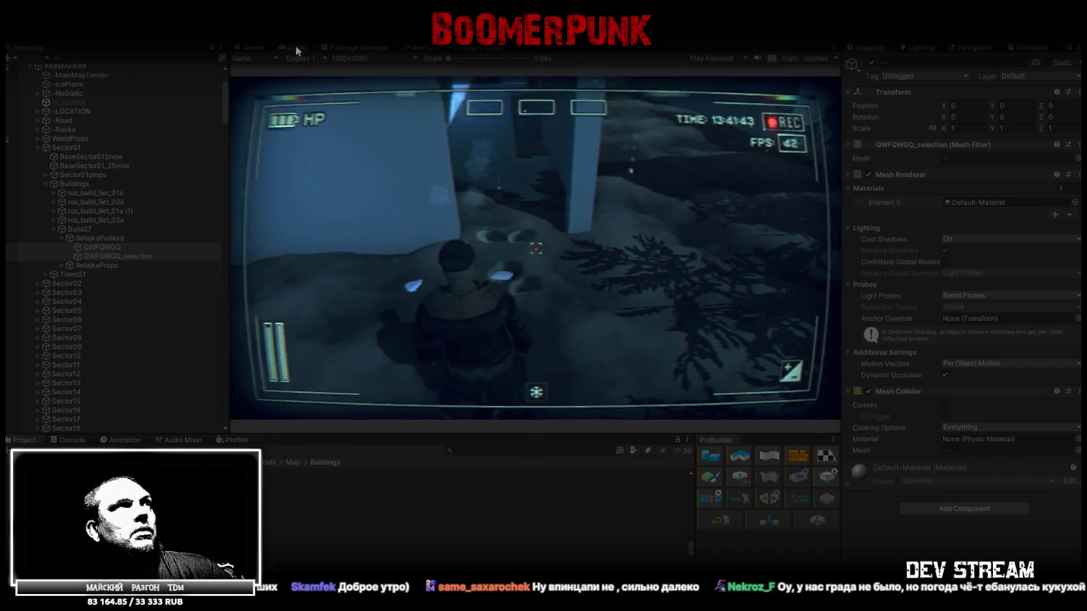
- Walk the character through the doorway, past the dark room and along the corridor
double_click(295, 46)
key(w)
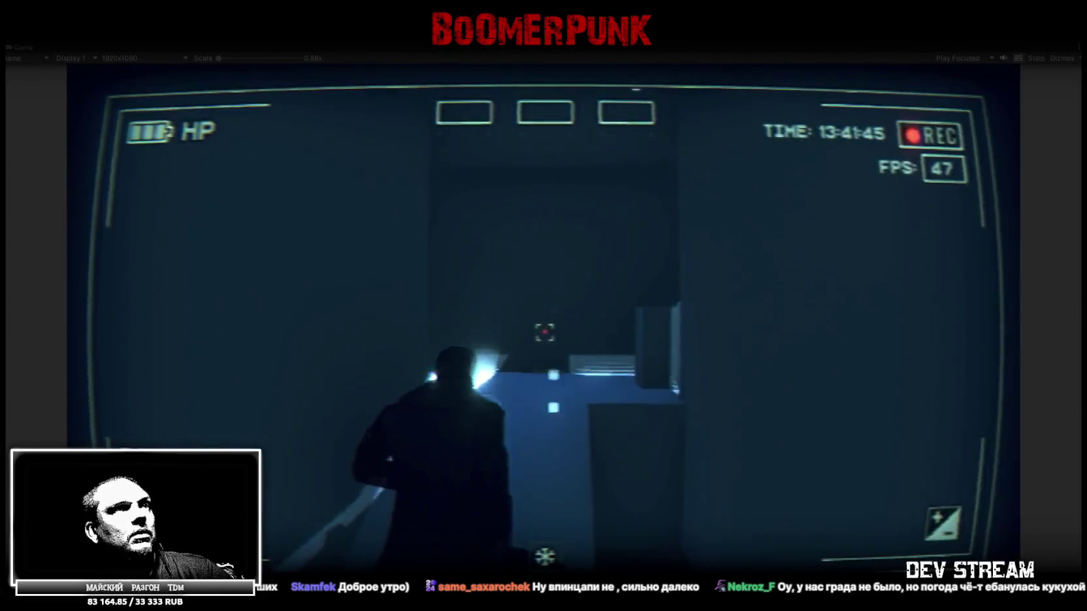
key(w)
key(w)
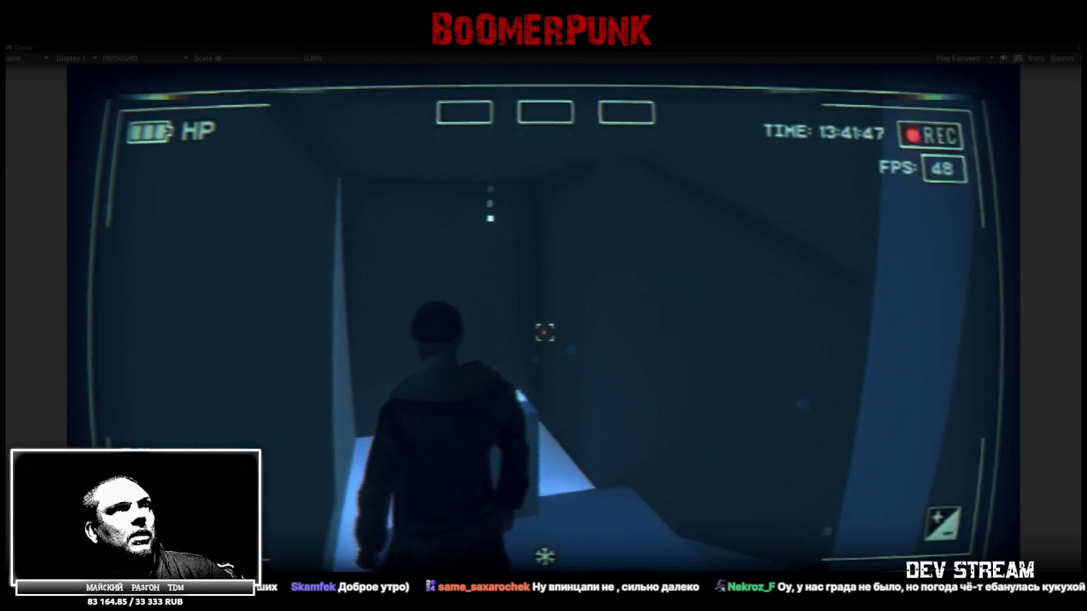
key(w)
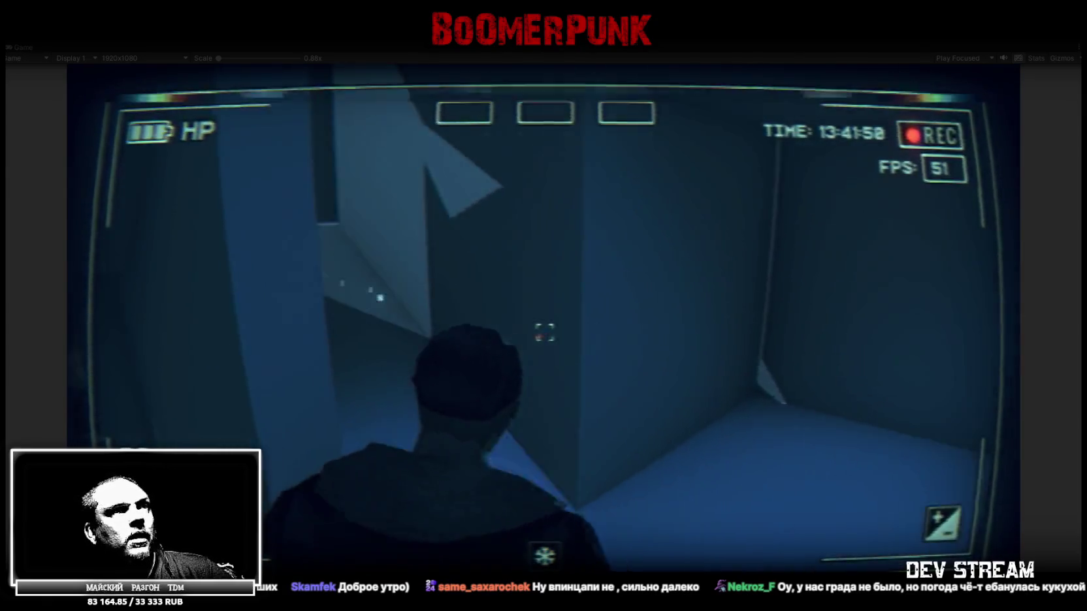
key(w)
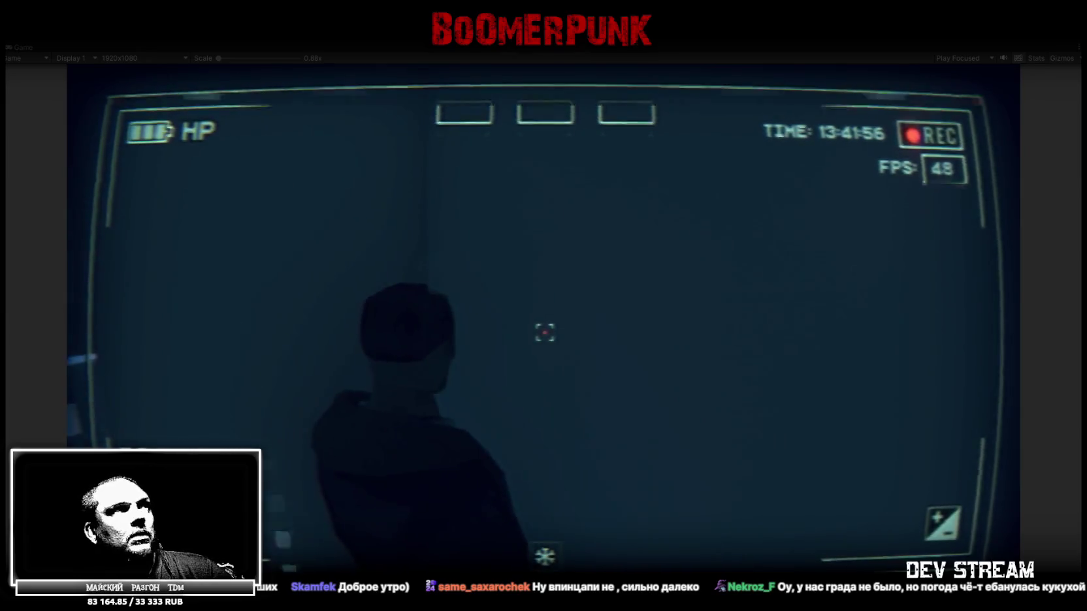
- Climb the lit steps and walk along the corridor beside the lit wall
key(w)
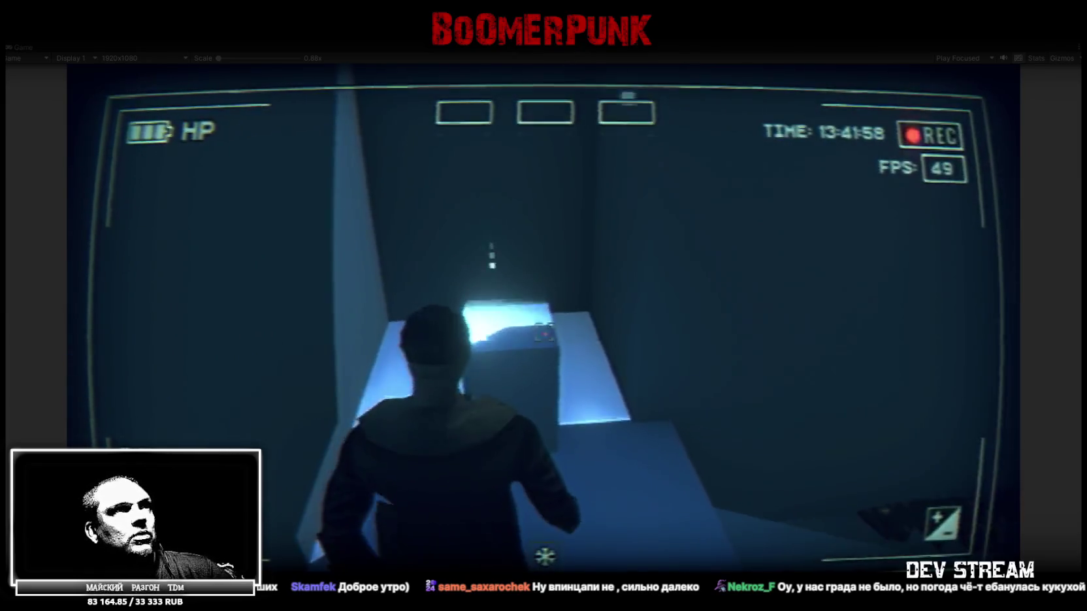
key(w)
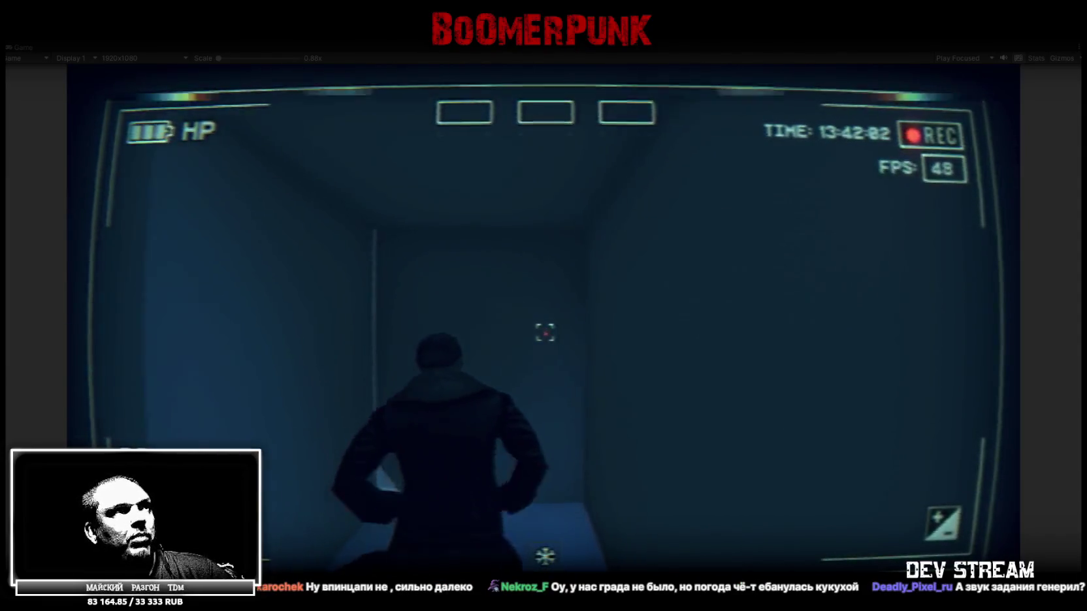
key(w)
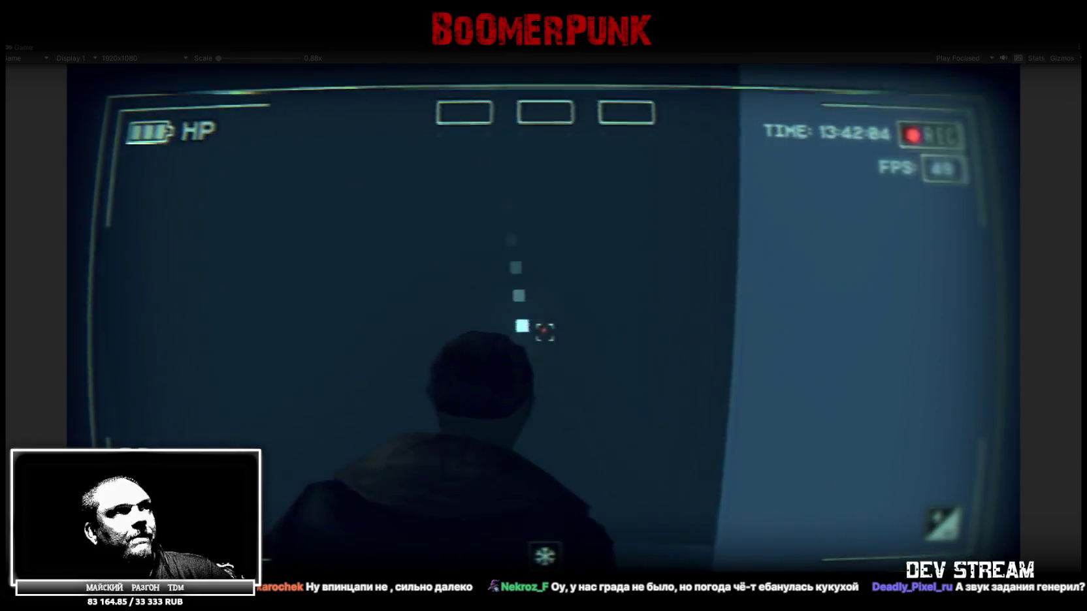
key(w)
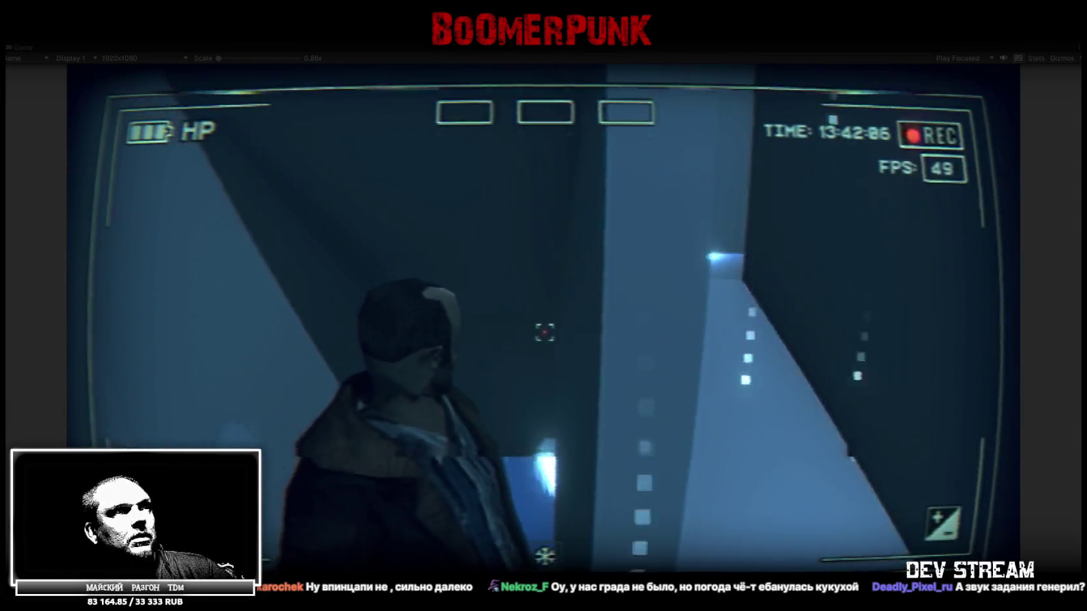